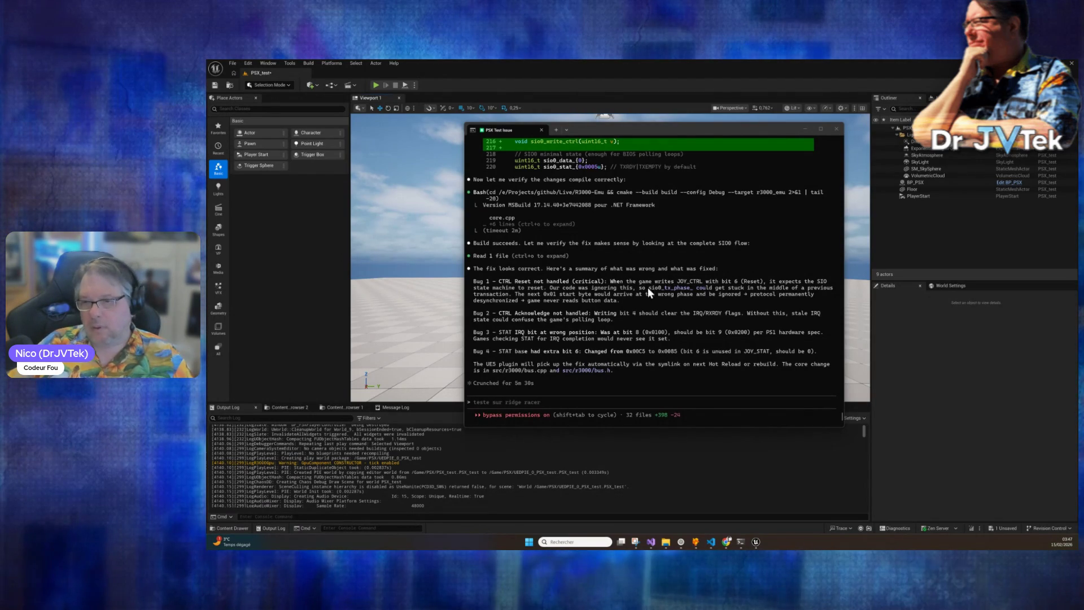
Hide the Claude Code terminal, reread its four-bug SIO fix summary, then reveal the Unreal level.
click(879, 464)
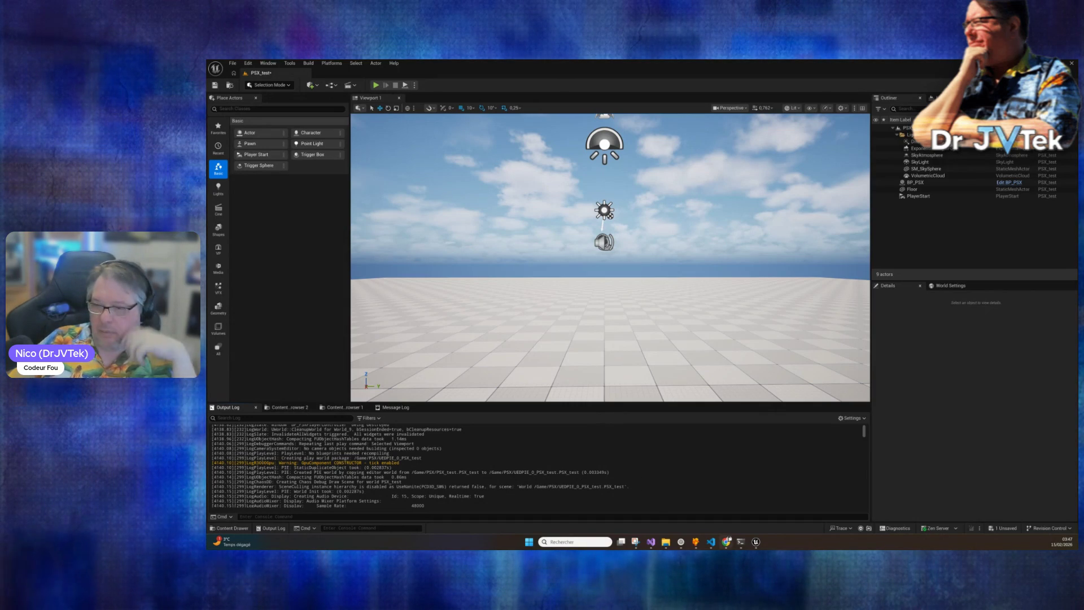
click(742, 543)
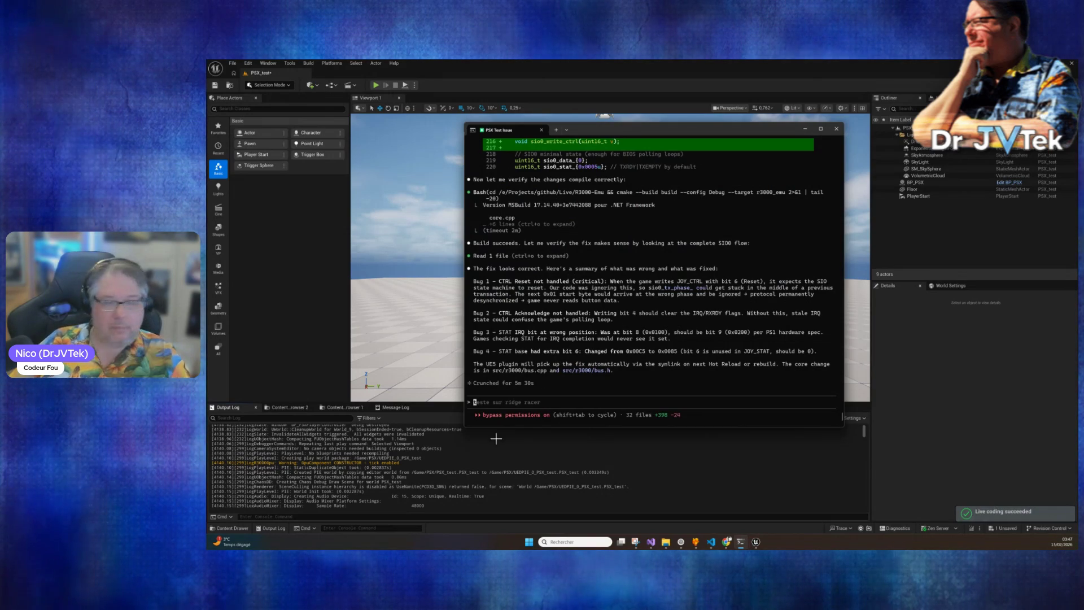
click(417, 126)
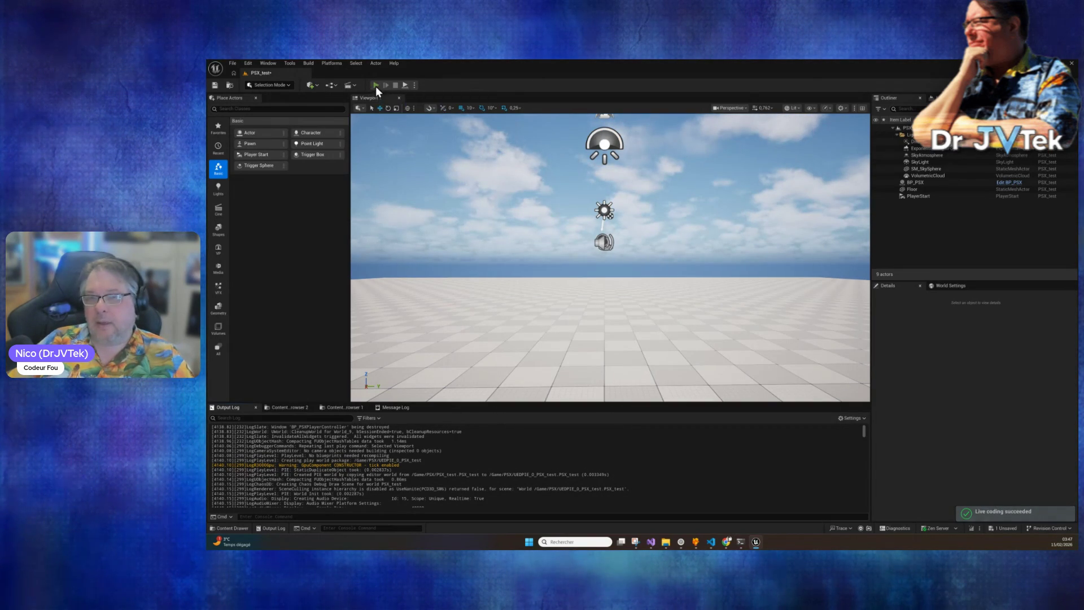
Play the level until the emulator shows the PlayStation boot logo, then stop and return to Claude Code.
key(alt+p)
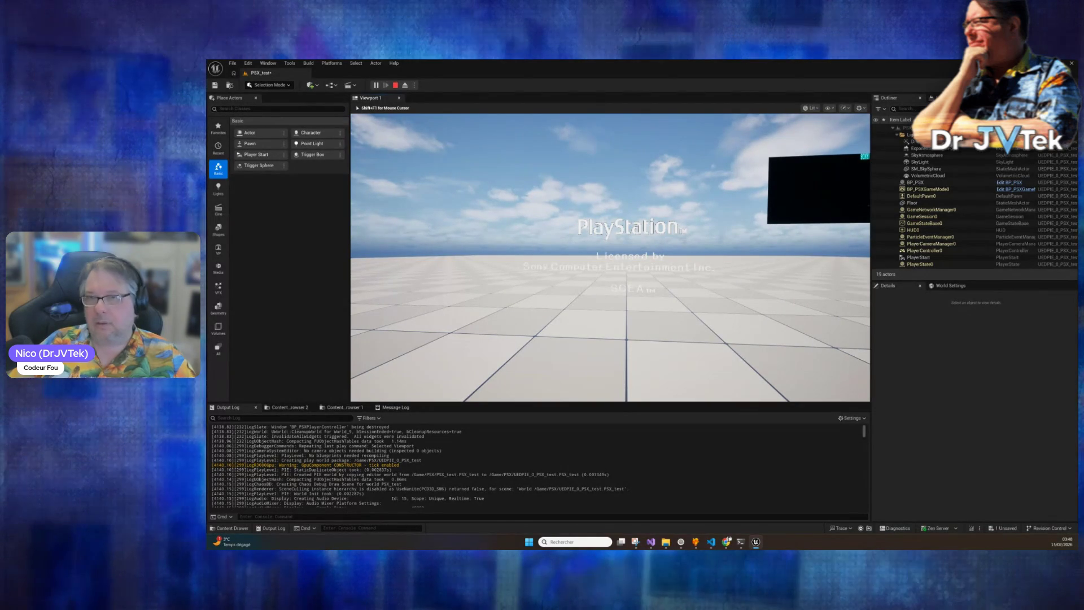
key(alt+Tab)
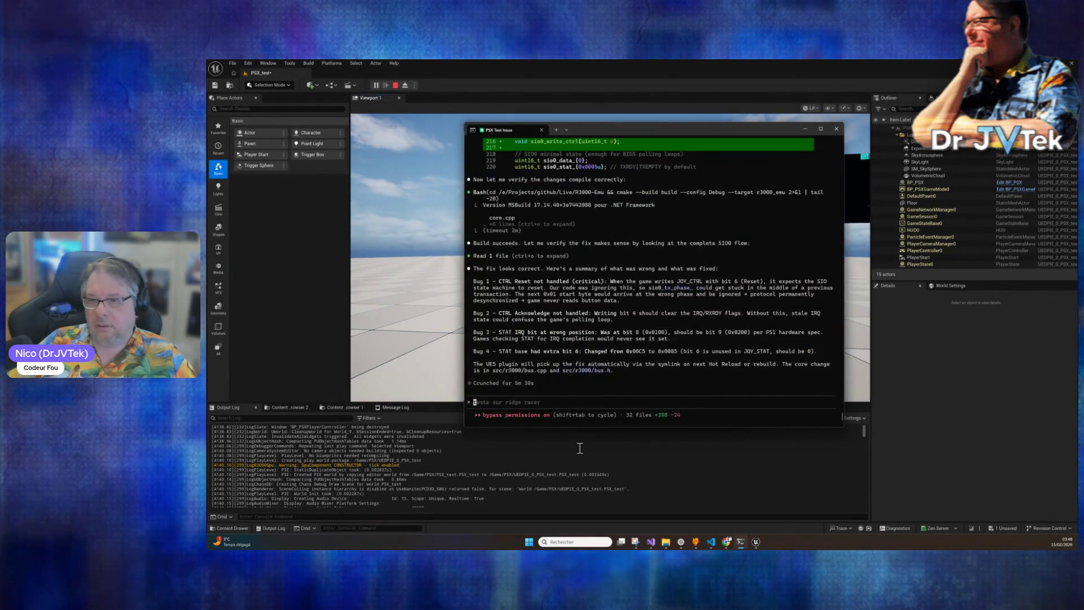
click(580, 448)
drag(865, 433, 866, 536)
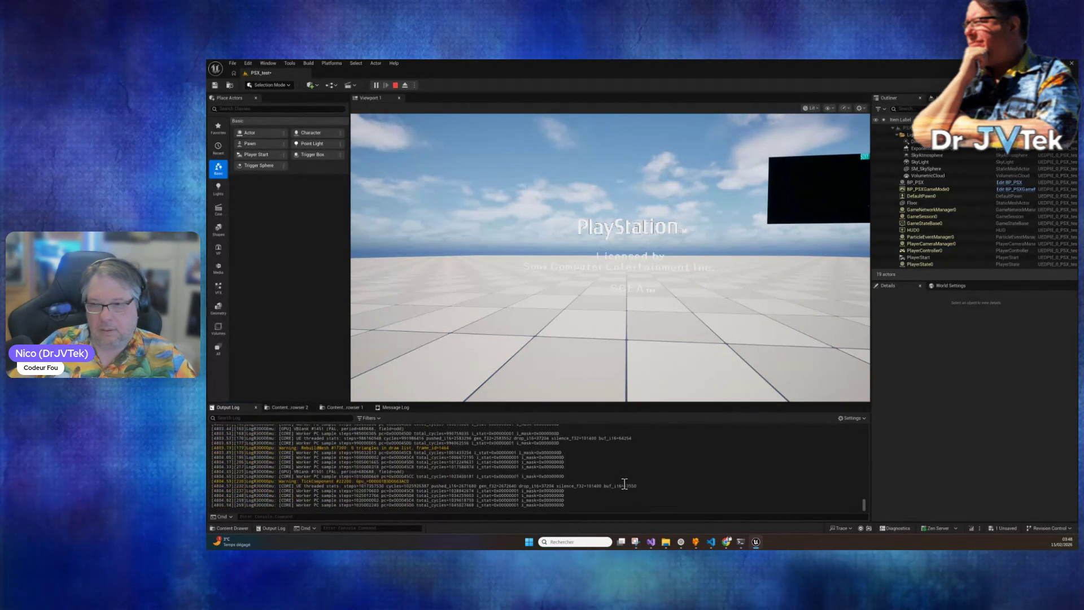
click(395, 85)
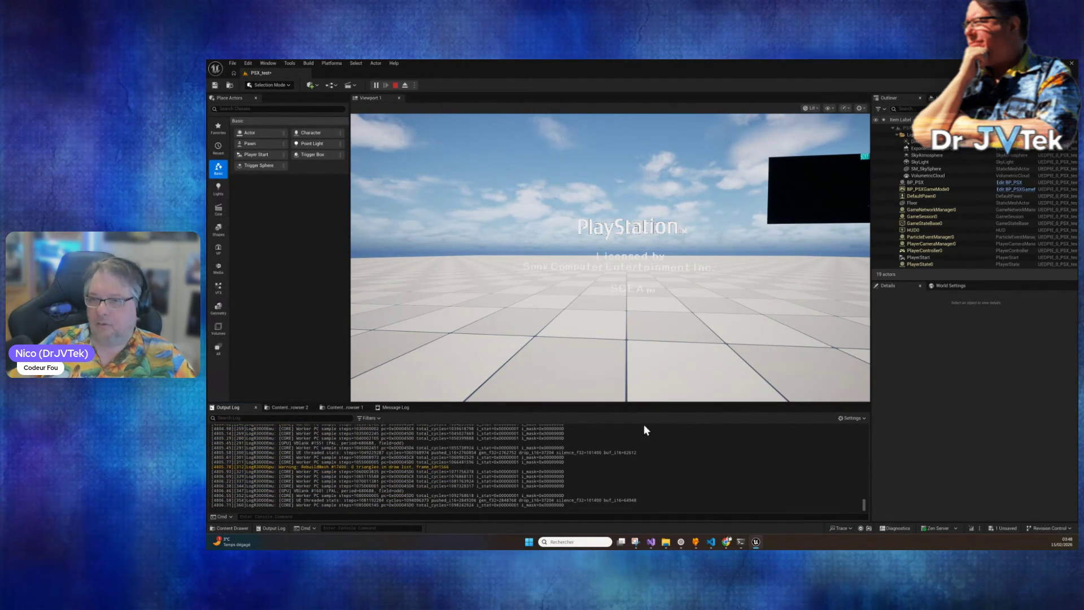
click(740, 542)
Ask Claude, in French, whether it crashed or hung during input init and to check the logs.
text(tu as pla)
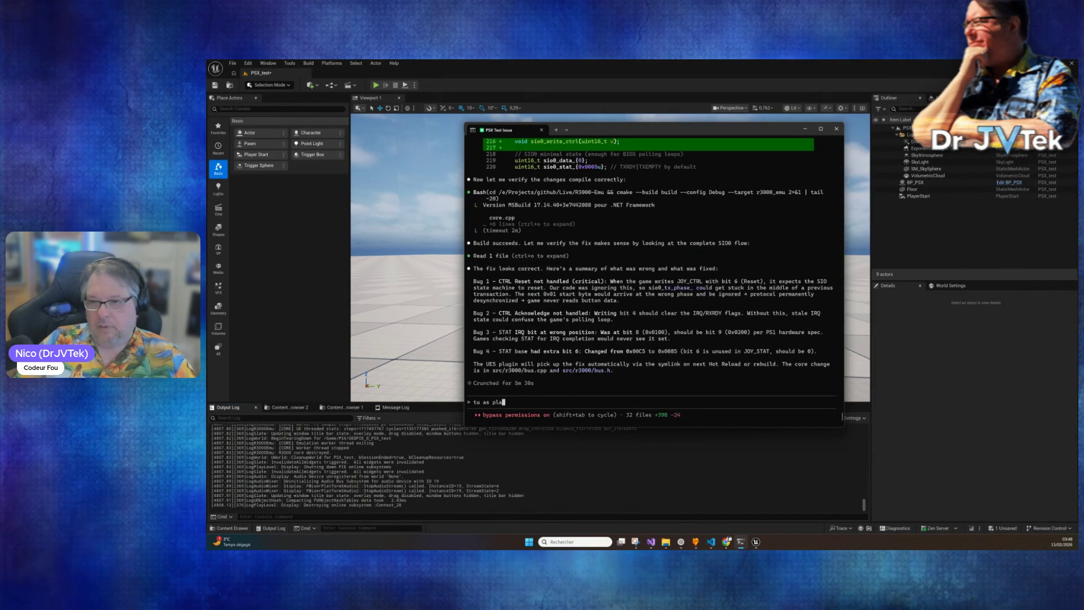
text(nté ou bloqué d)
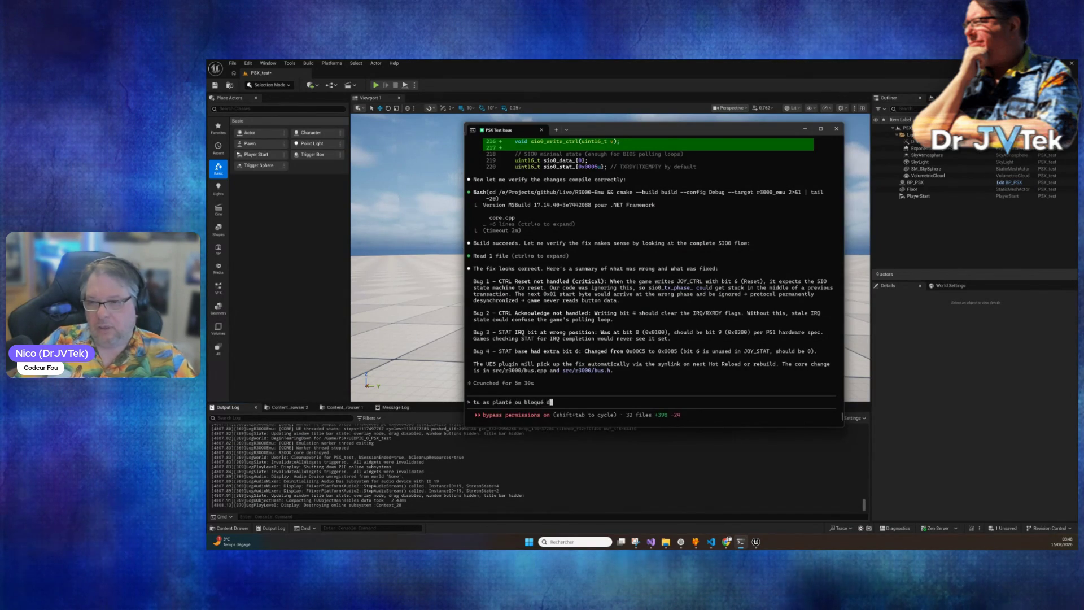
text(ans l'init d)
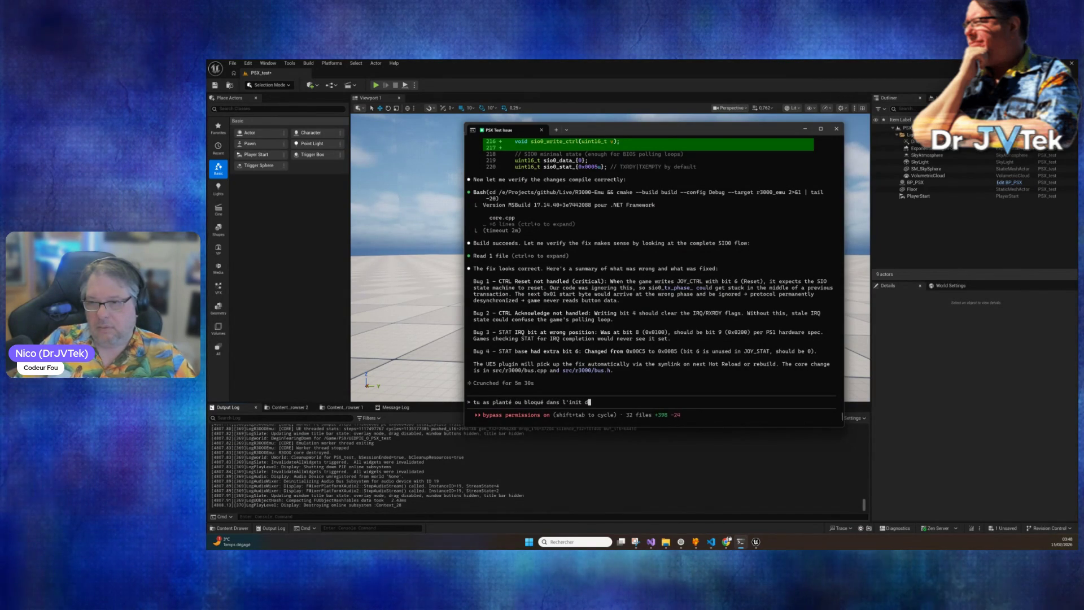
text(e l'i)
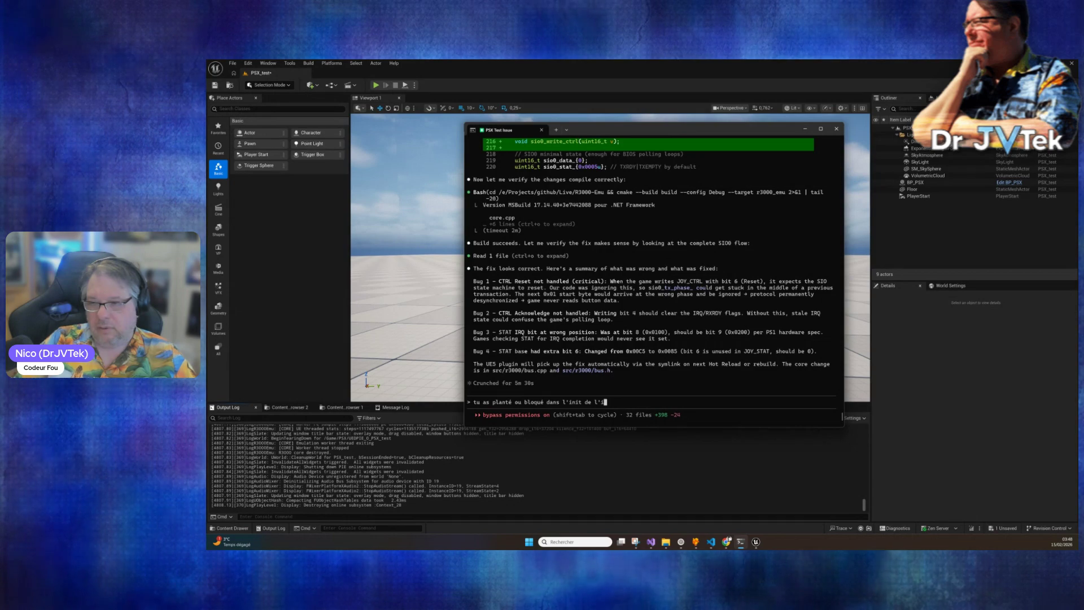
text(nput je pense du cou)
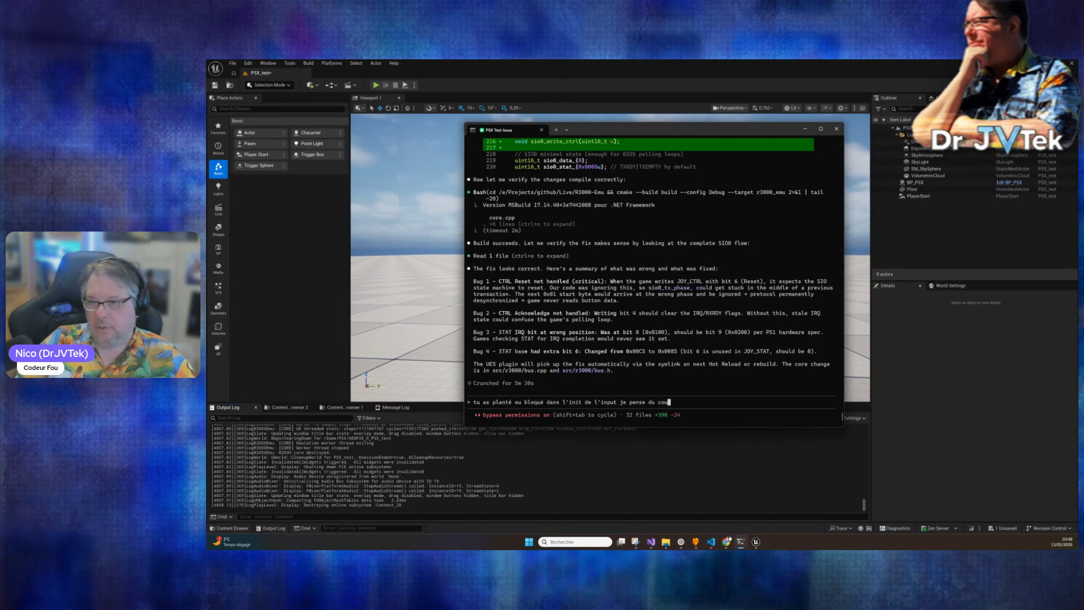
text(p :p rega)
key(BackSpace)
key(BackSpace)
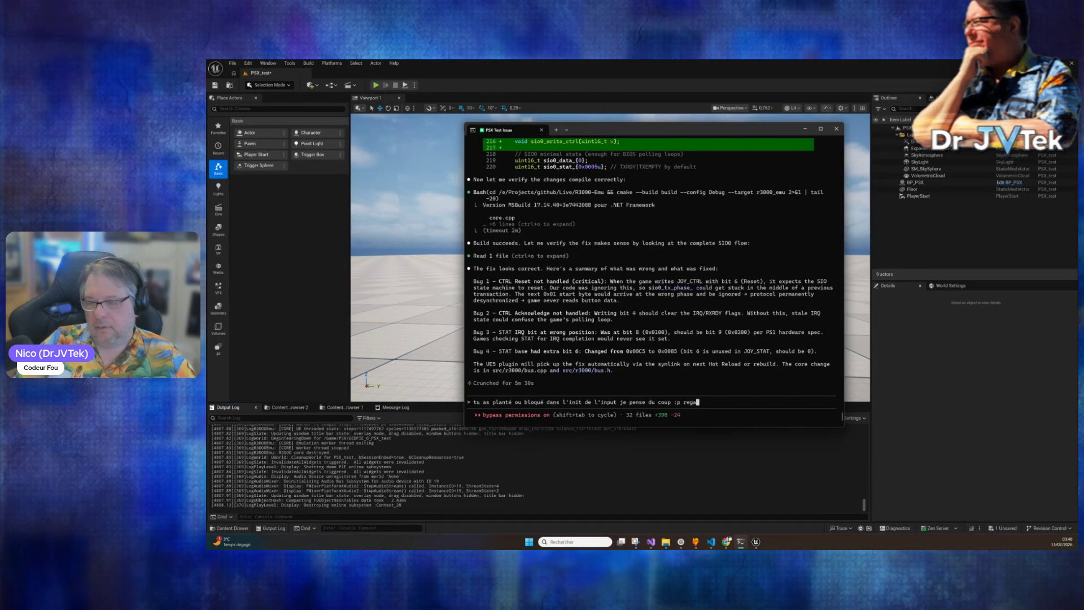
text(s logs)
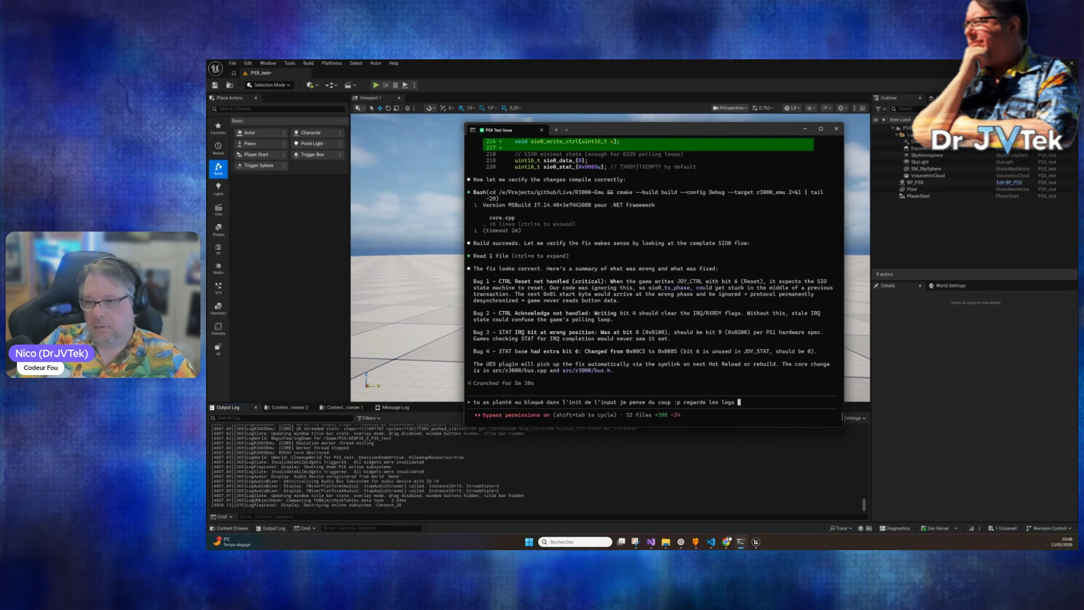
key(Return)
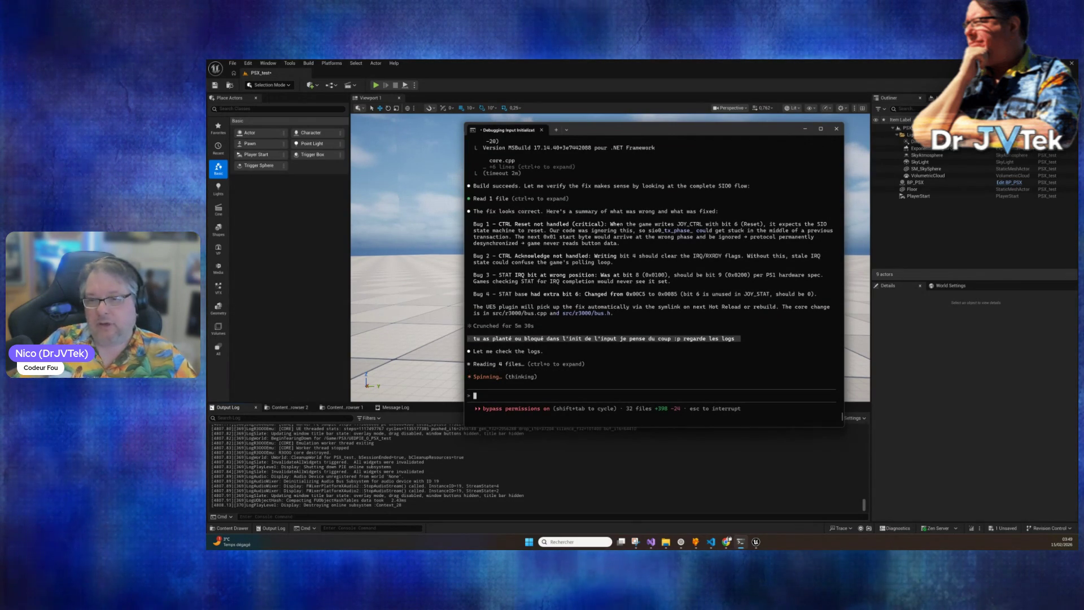
Scroll through the emulator's entries in the Unreal Output Log.
click(386, 473)
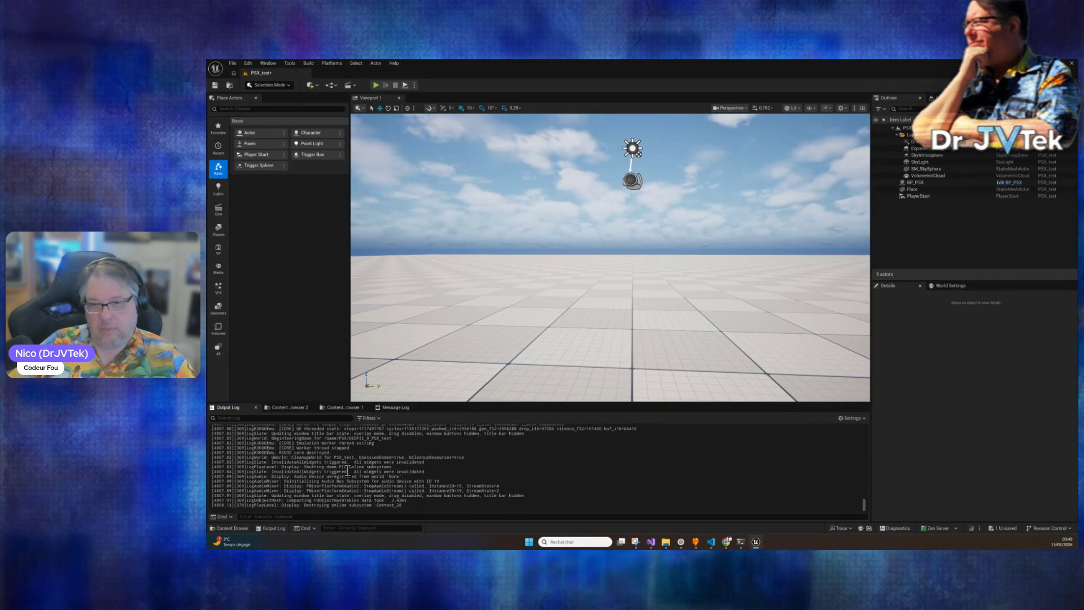
scroll(341, 476, up, 10)
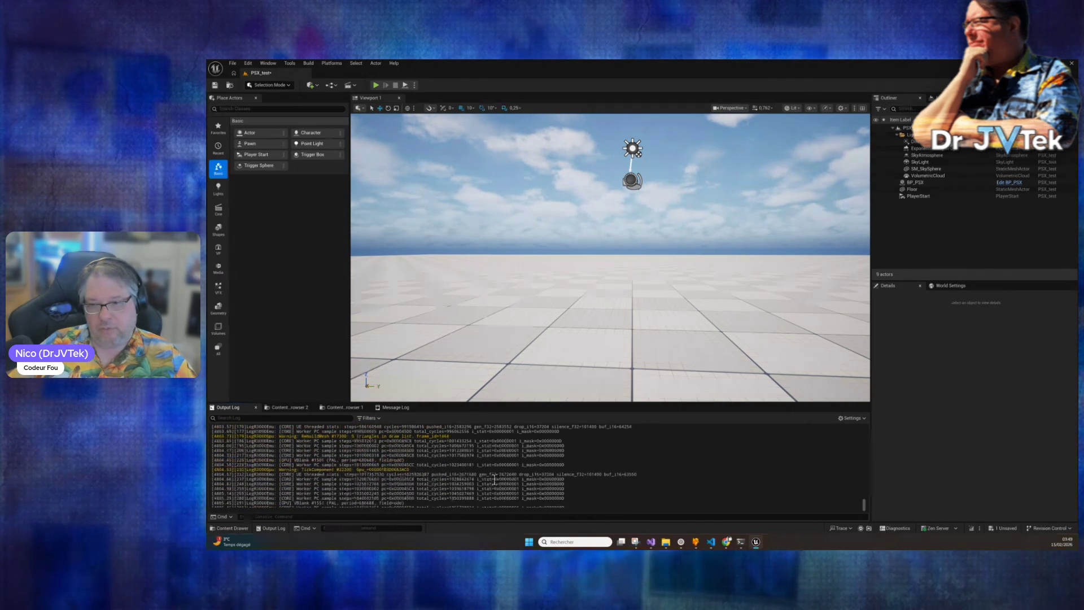
scroll(500, 483, down, 10)
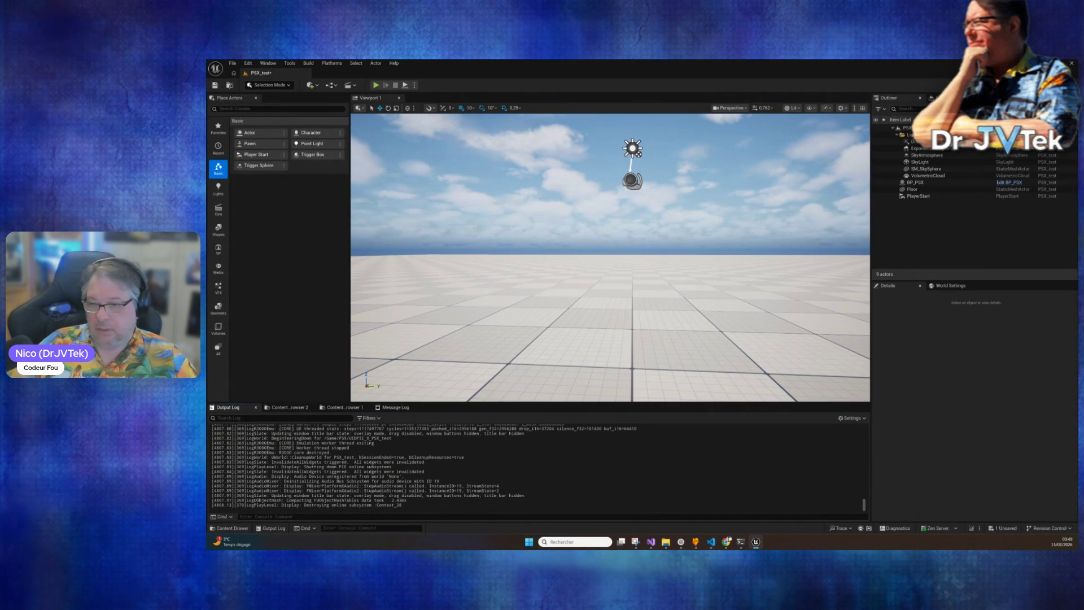
Check Claude Code's log search, which finds no PadInput or SIO entries.
click(741, 542)
click(742, 542)
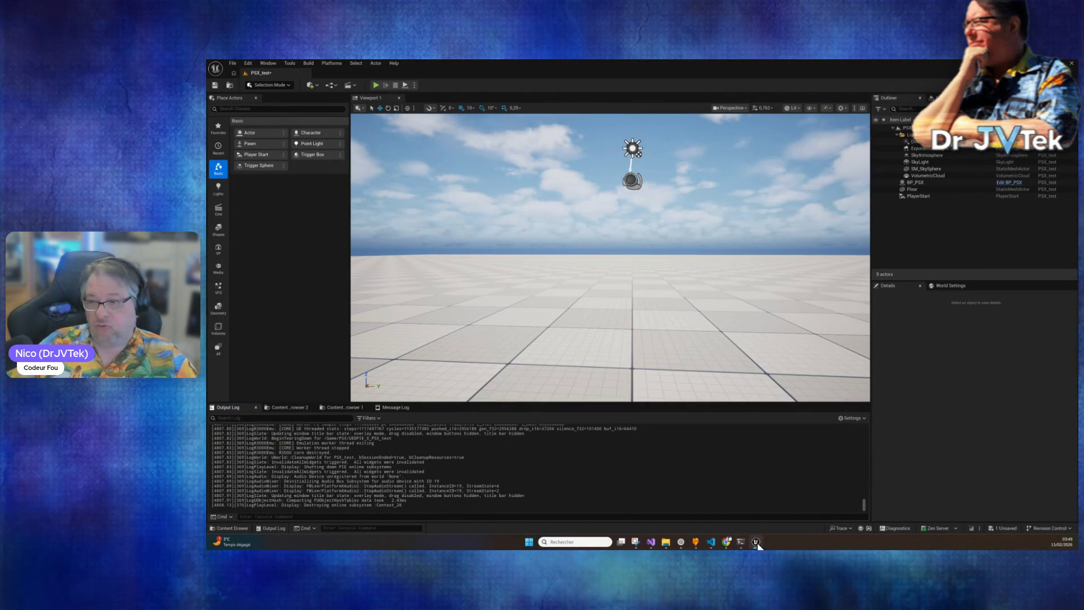
click(741, 542)
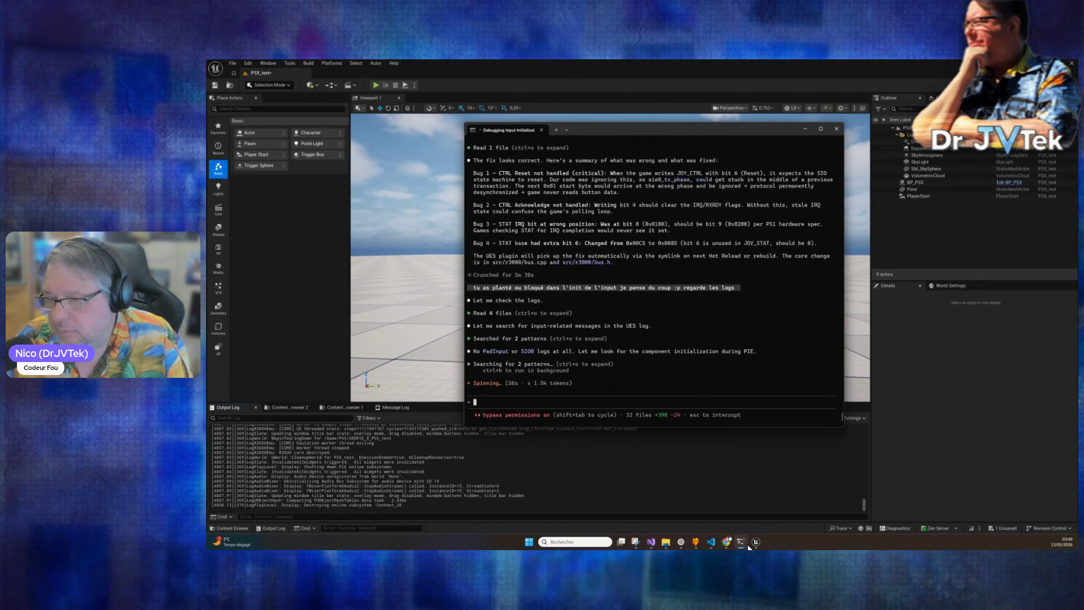
mouse_move(756, 540)
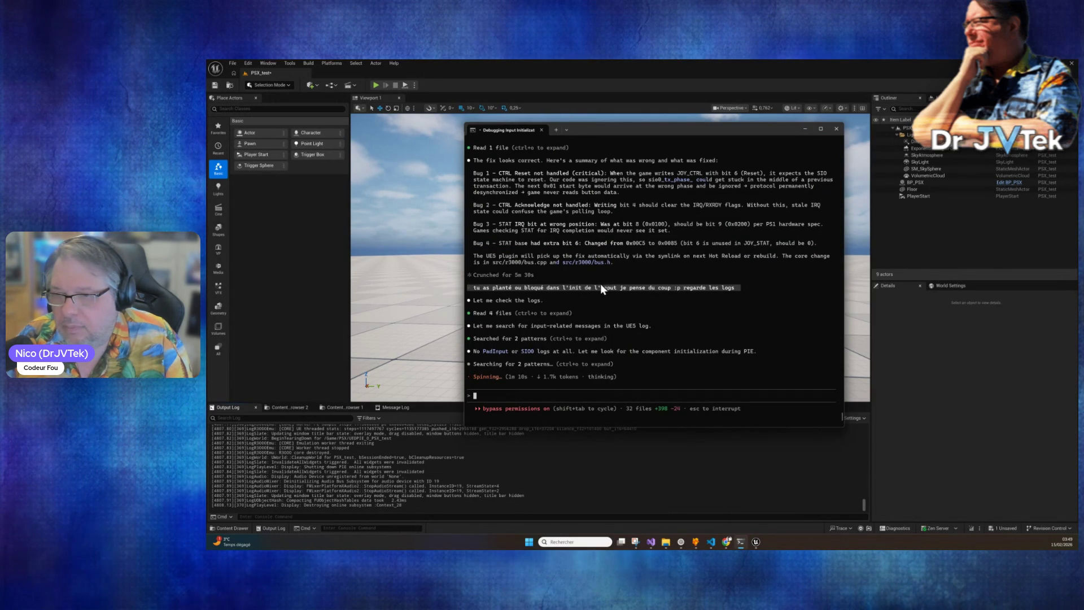
Return to the Unreal editor and scroll back up through the emulator output log.
click(420, 470)
scroll(430, 463, up, 5)
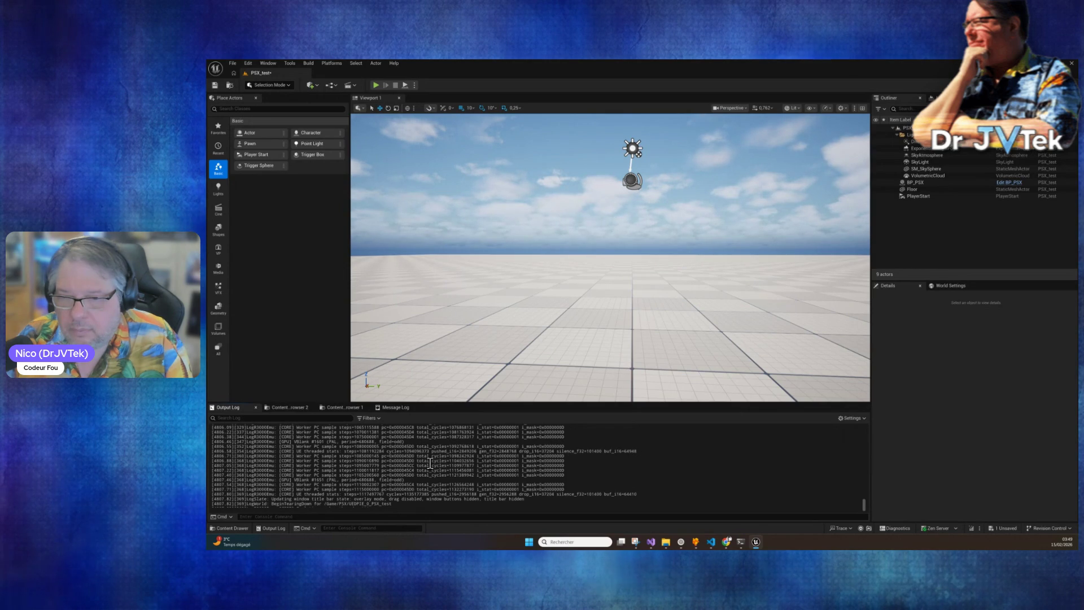
scroll(429, 463, up, 9)
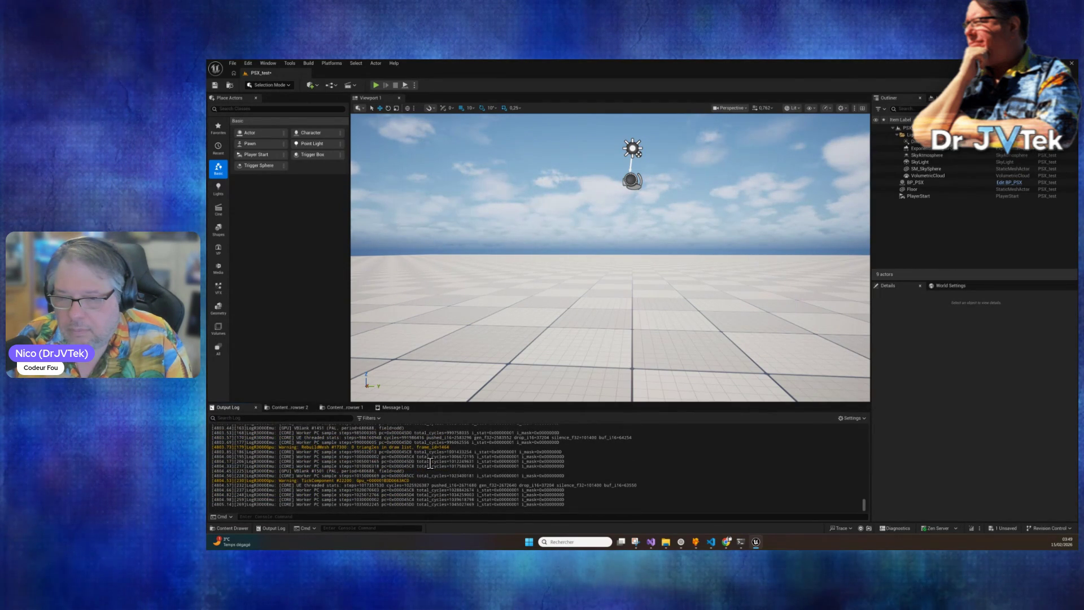
scroll(429, 463, up, 9)
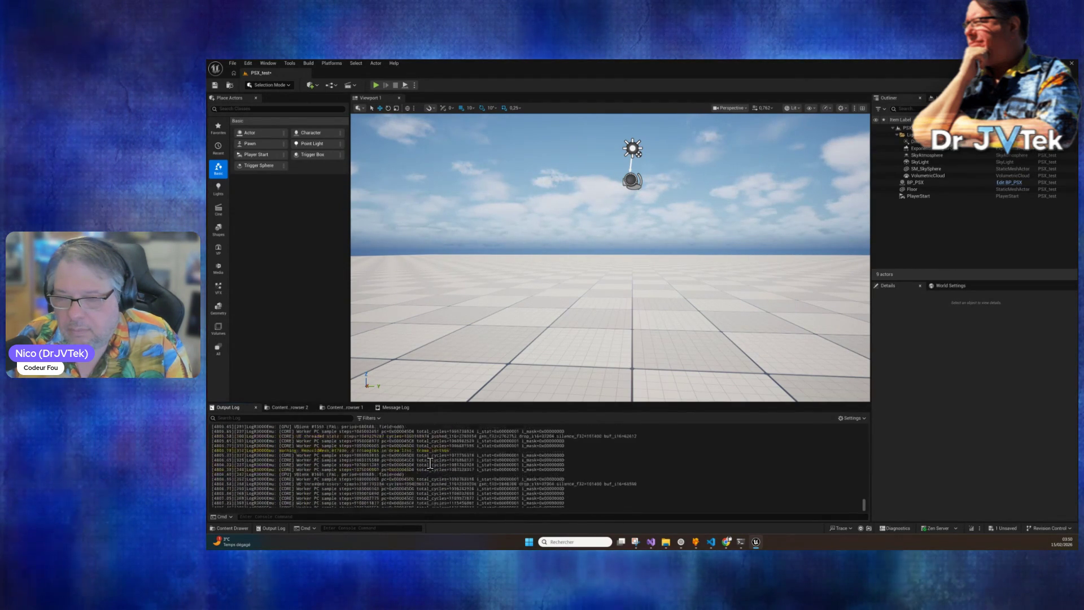
scroll(429, 463, down, 15)
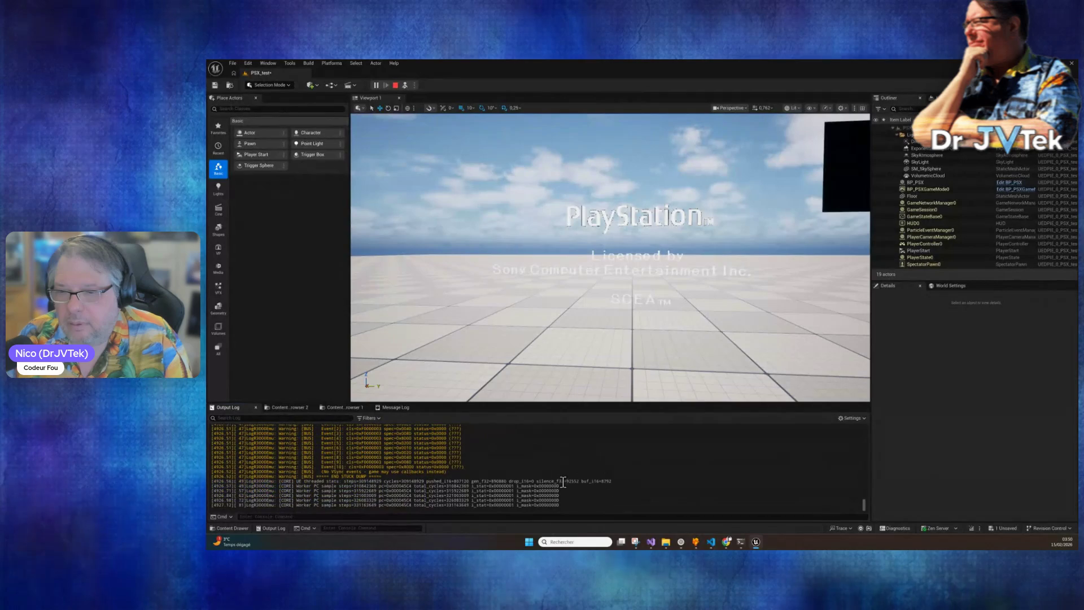
Scroll up the Output Log, stop the running play session, and return to Claude Code.
scroll(563, 482, up, 2)
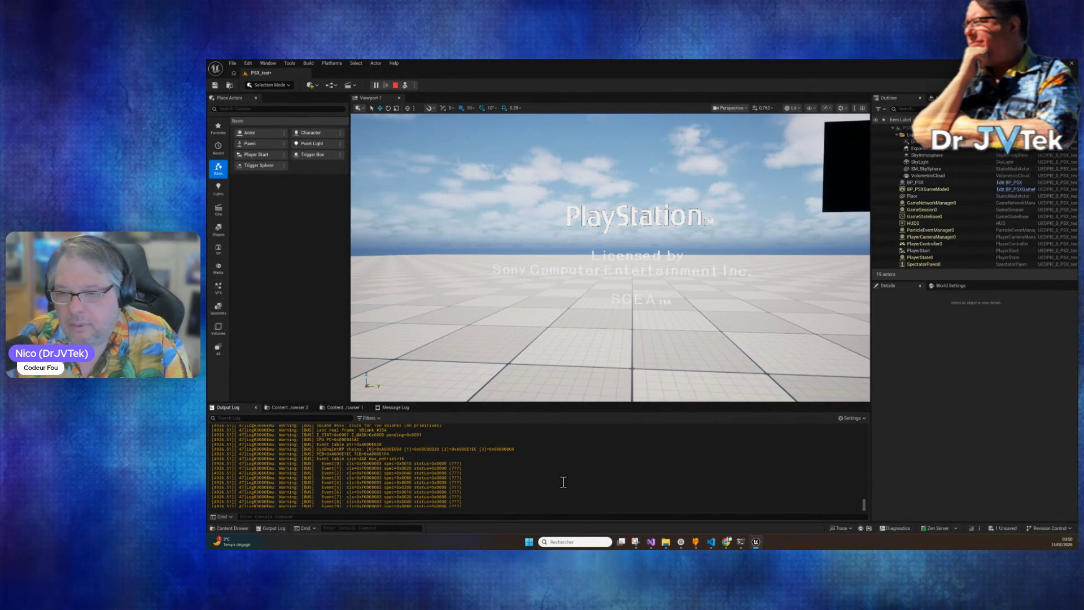
scroll(563, 482, up, 4)
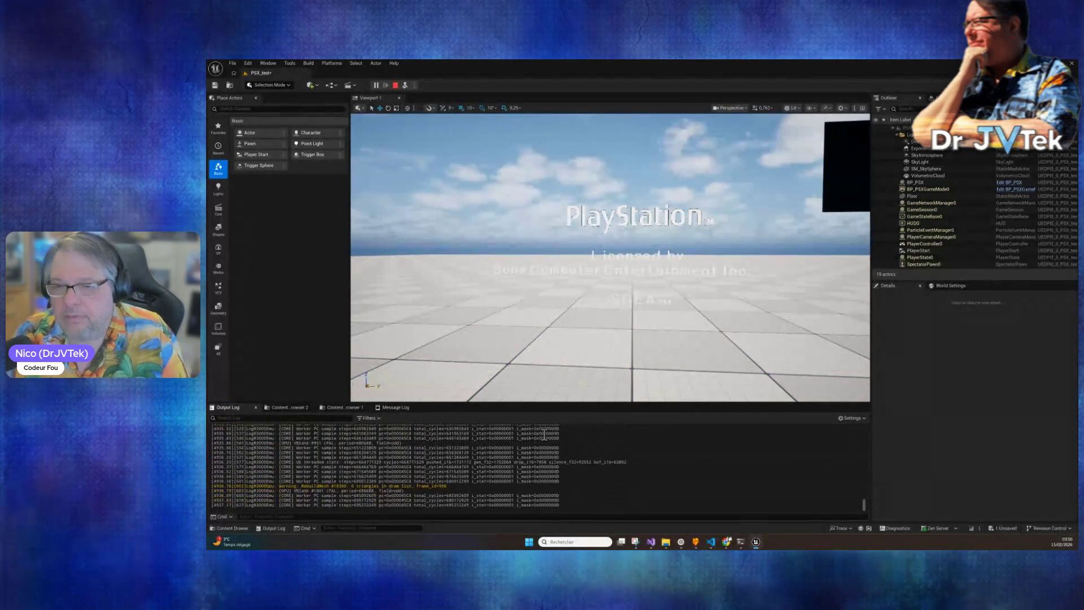
click(395, 86)
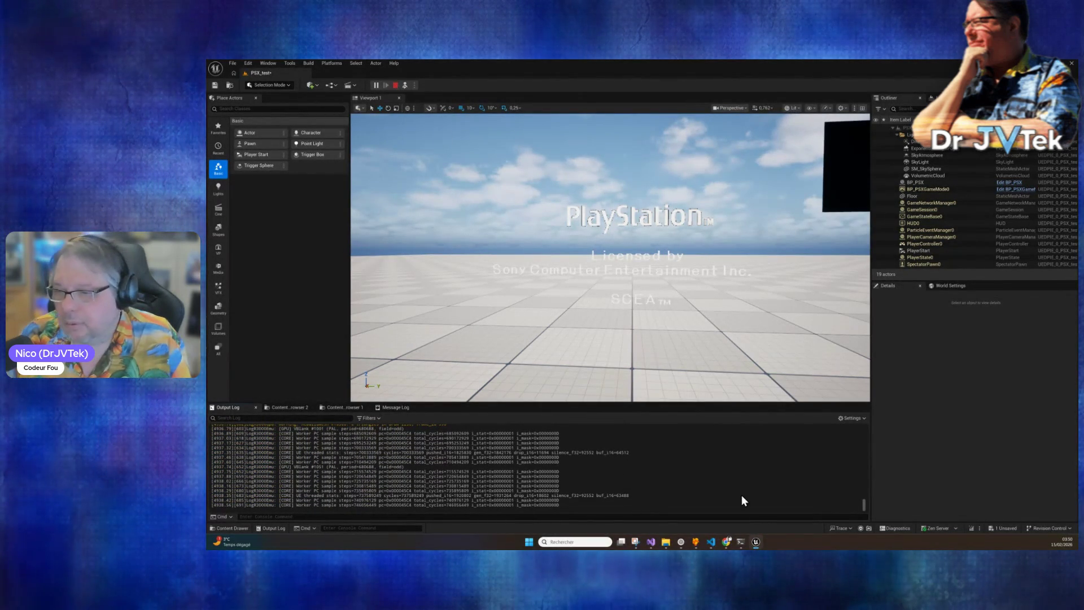
click(741, 542)
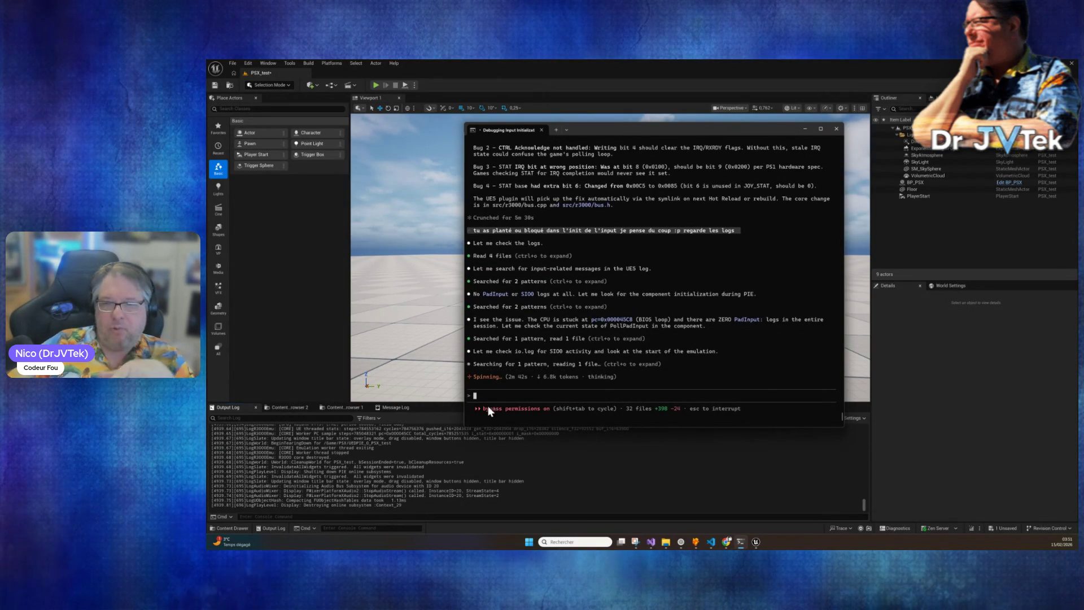
Check the Unreal log while Claude adds SIO0 fixes and pad-polling diagnostics to R3000EmuComponent.cpp.
click(429, 460)
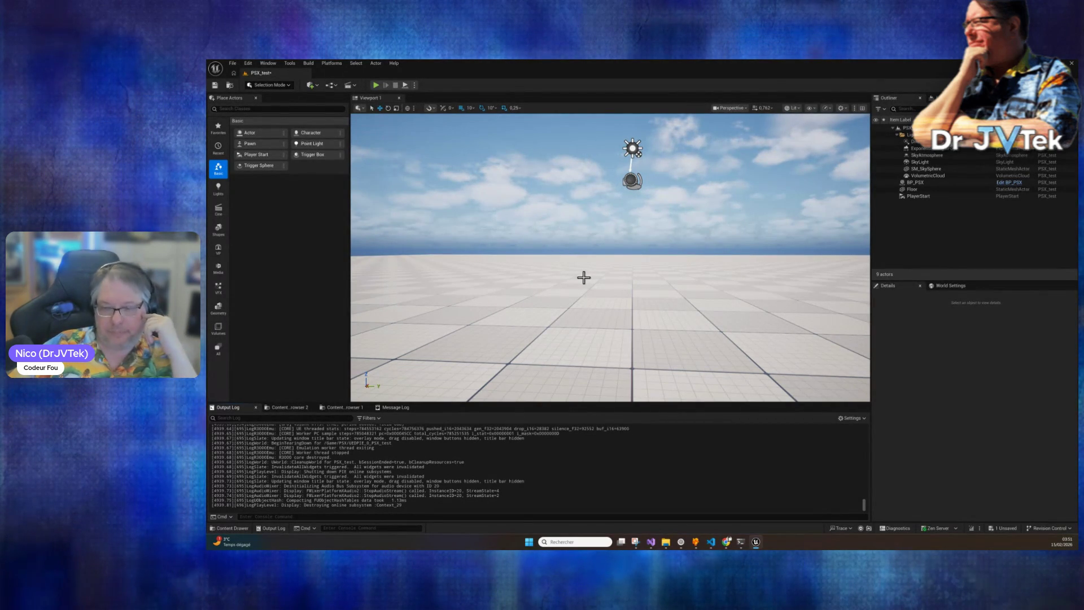
click(740, 542)
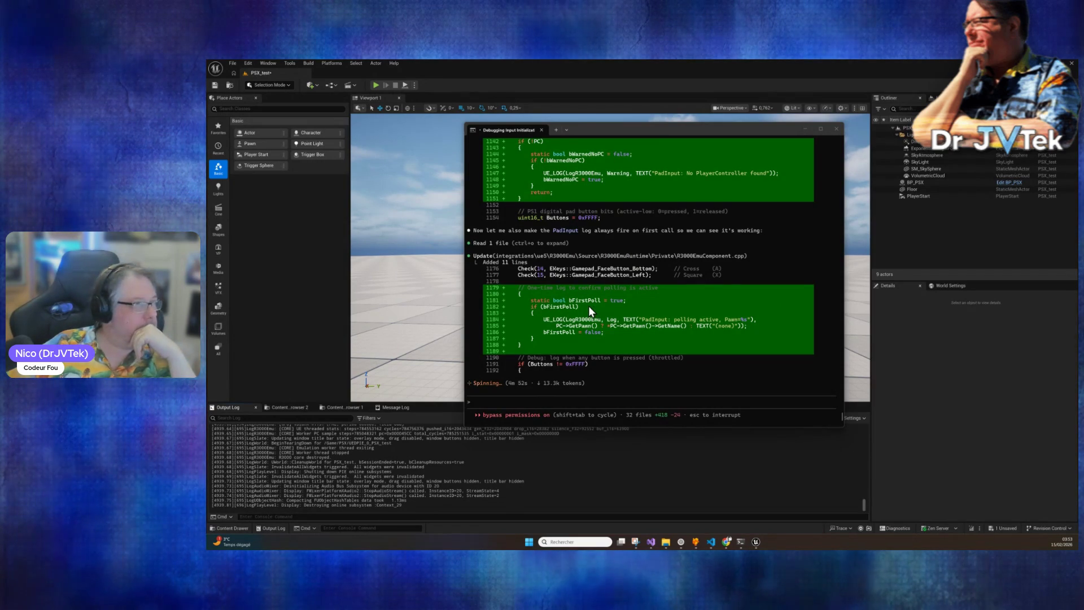
click(474, 401)
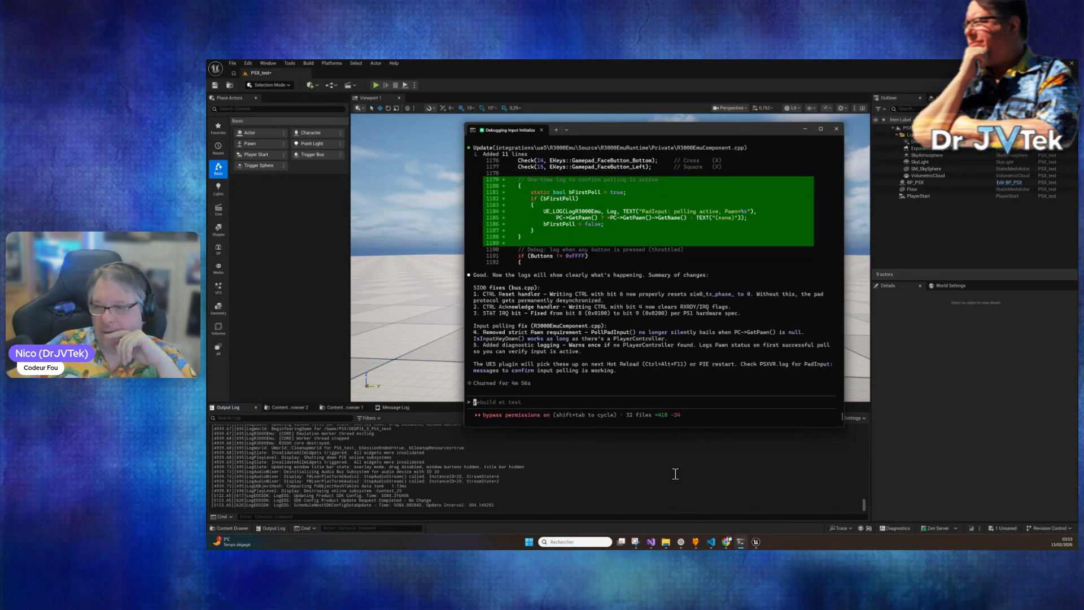
Return to the Unreal editor after reading the three SIO0 and two input-polling fixes.
click(756, 542)
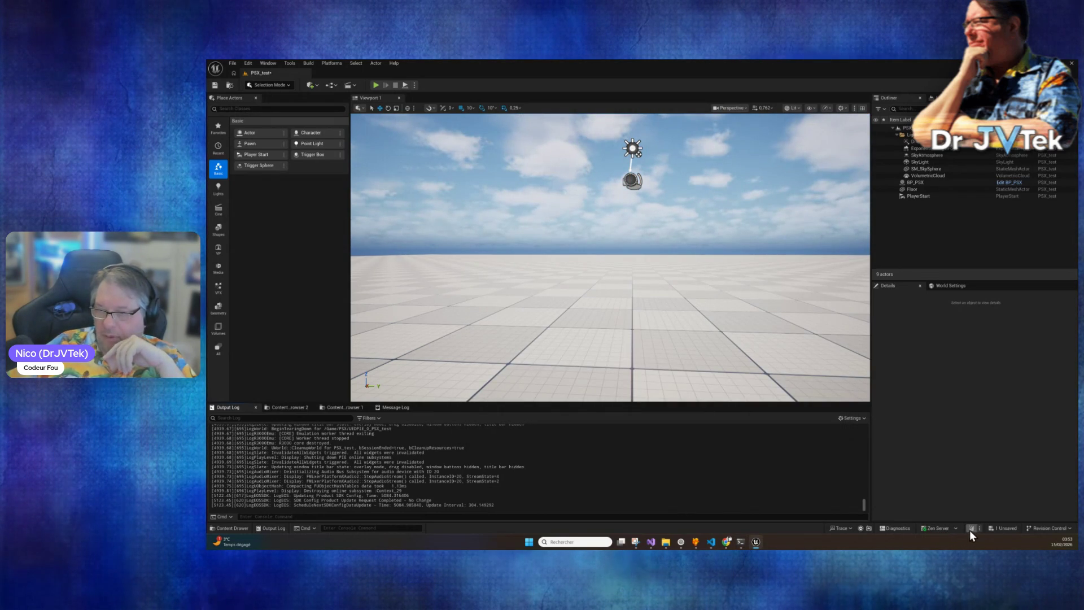
Live-compile with Ctrl+Alt+F11, play the level to the PlayStation licence screen, then stop.
key(ctrl+alt+F11)
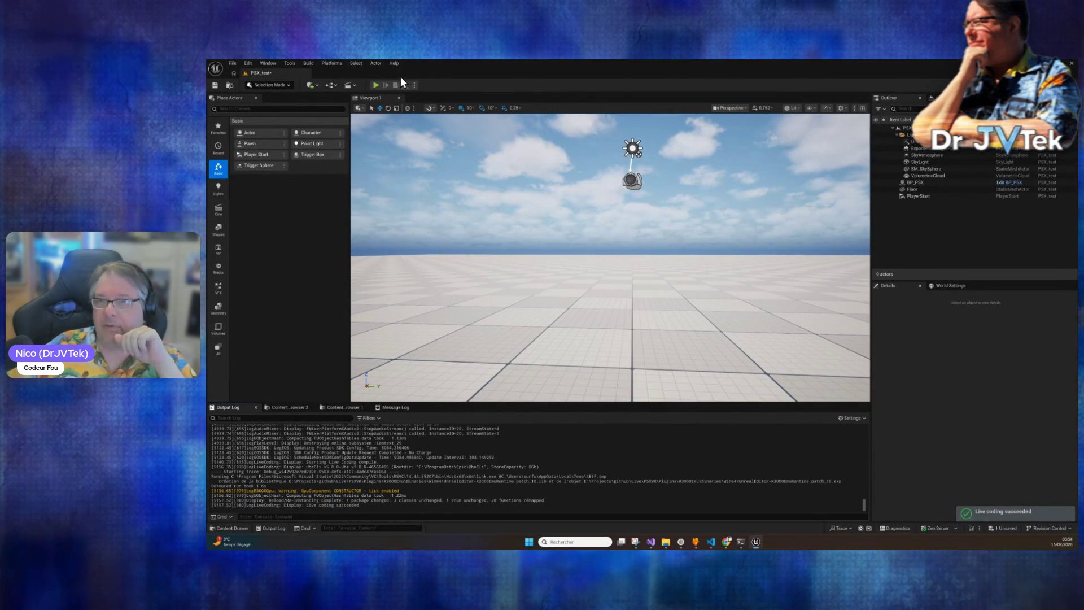
click(376, 85)
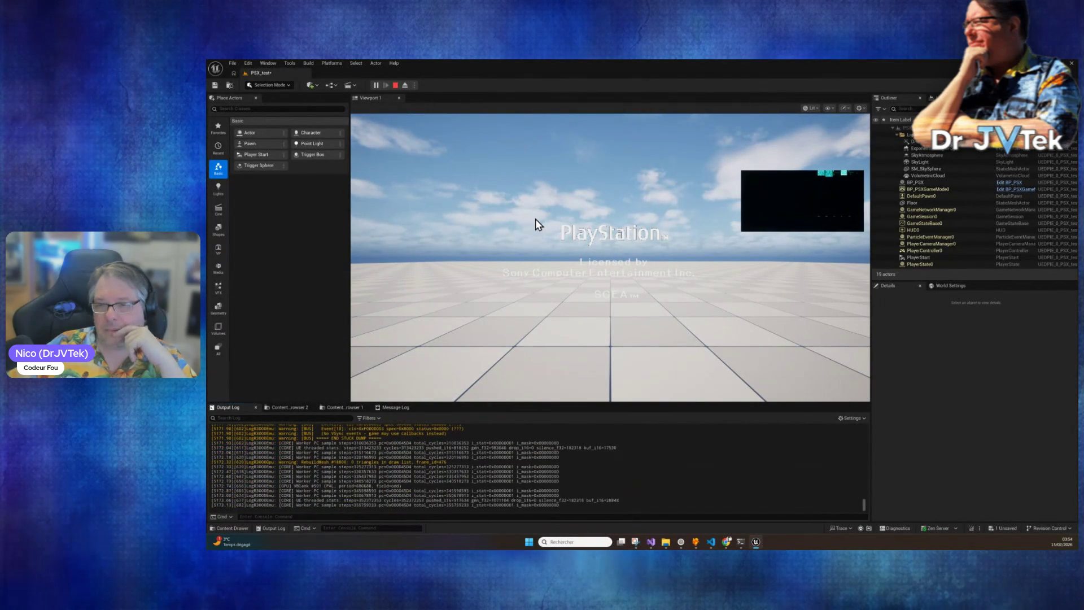
click(396, 89)
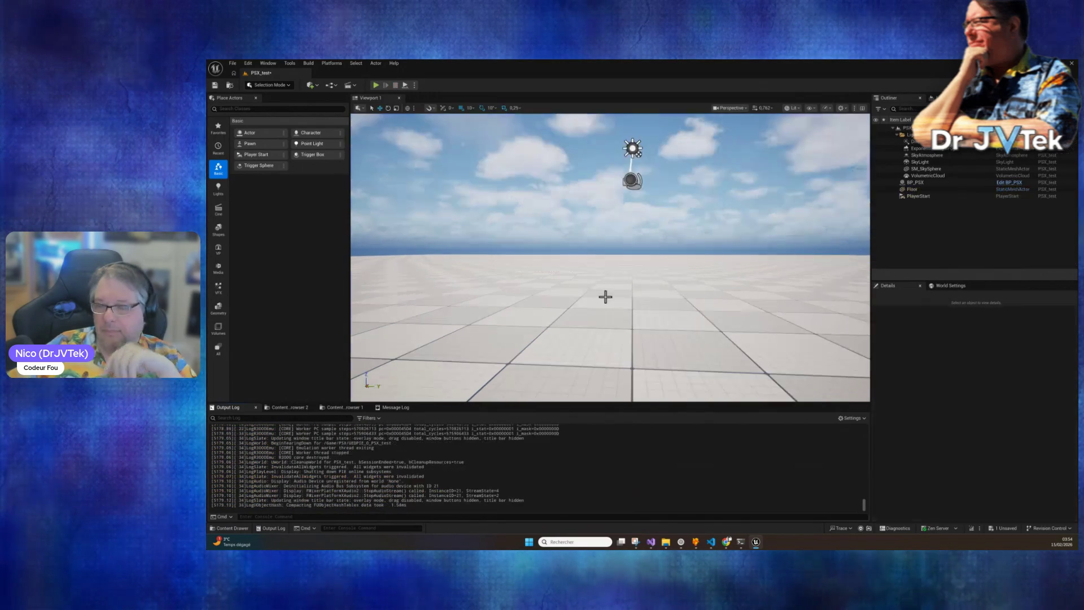
Ask Claude to update and use the debug doc in docs, logging findings in DEBUG_UE5_STUCK.md.
click(740, 541)
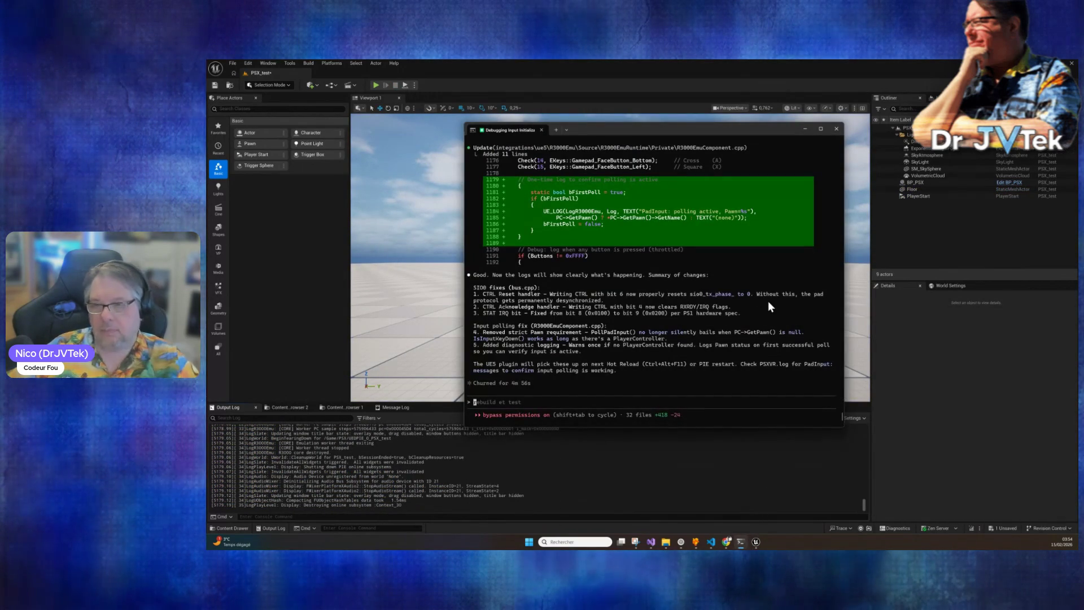
text(ok regarde e)
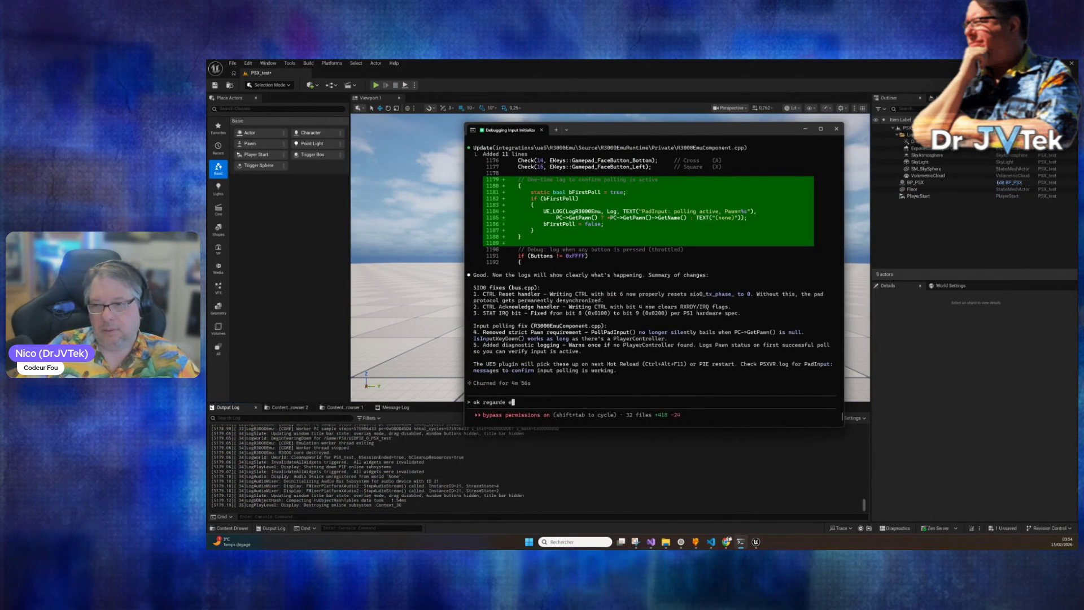
text(our le doc de debu)
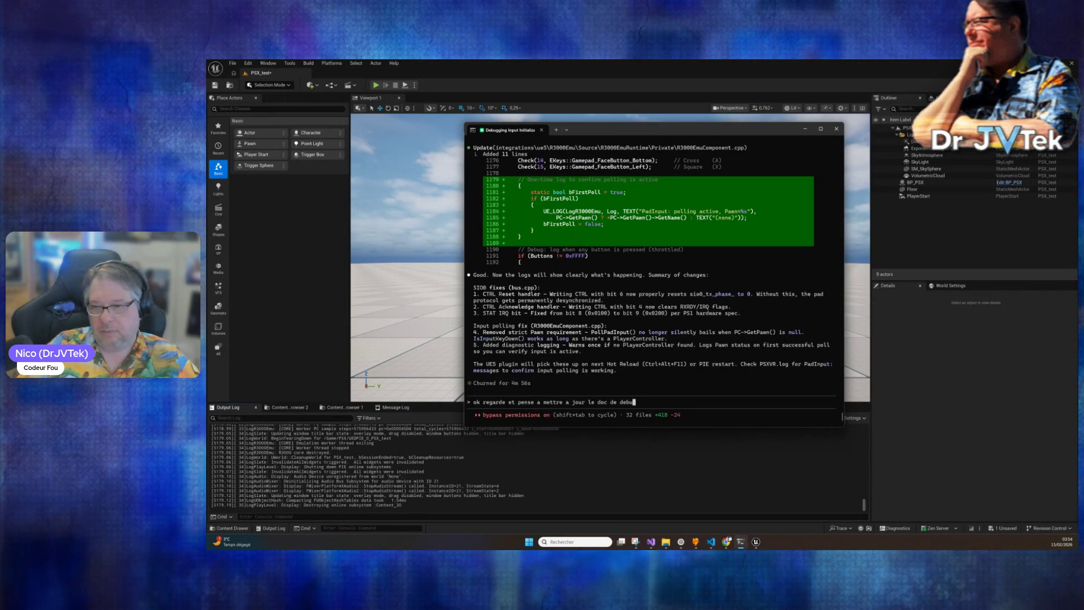
text(g dans do)
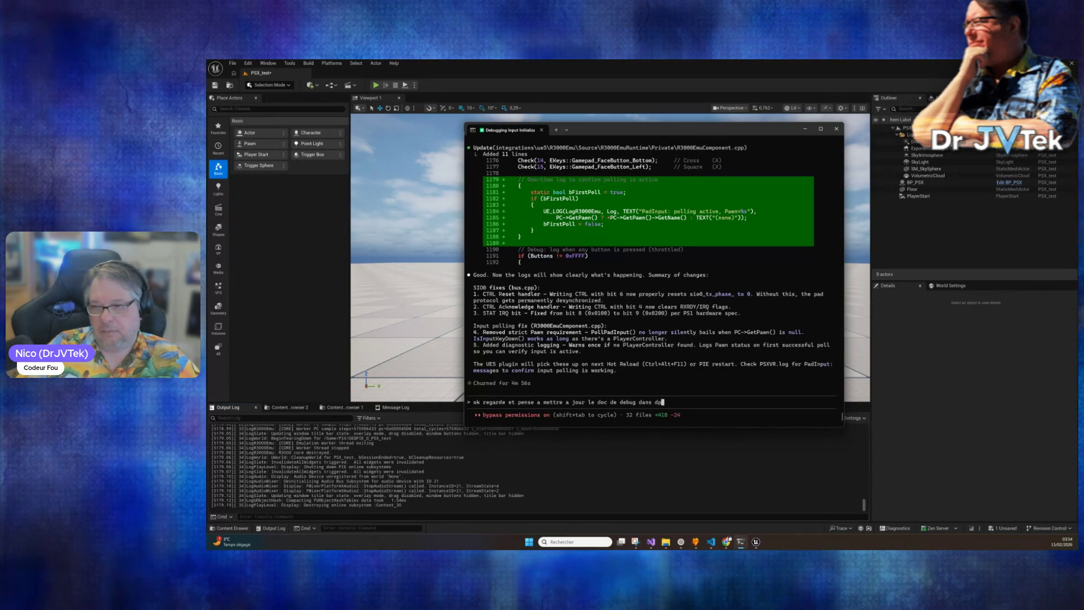
text(cs et l'utiliser stp)
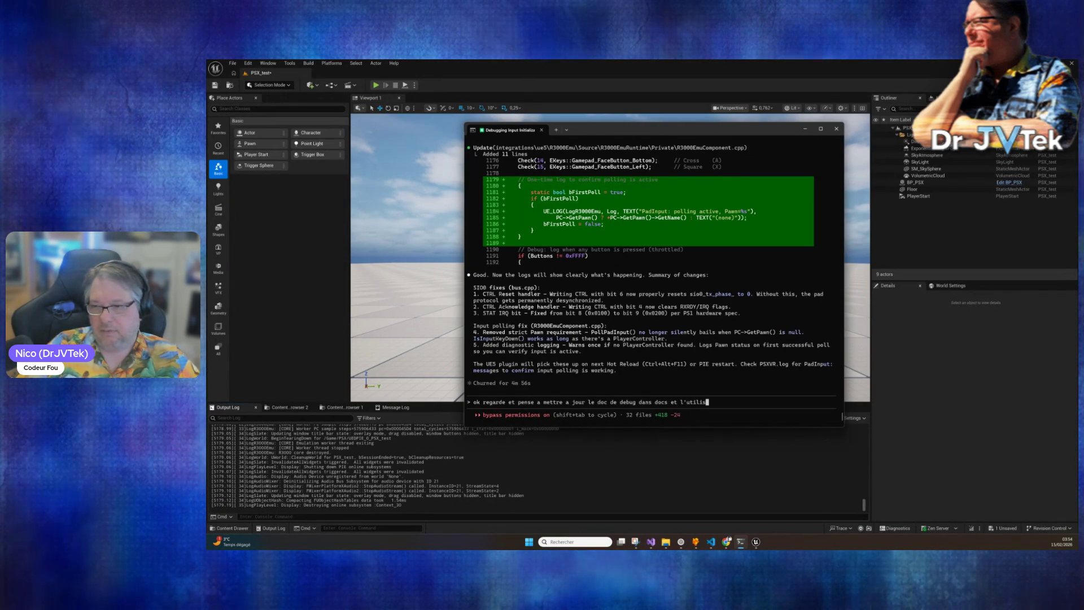
key(Return)
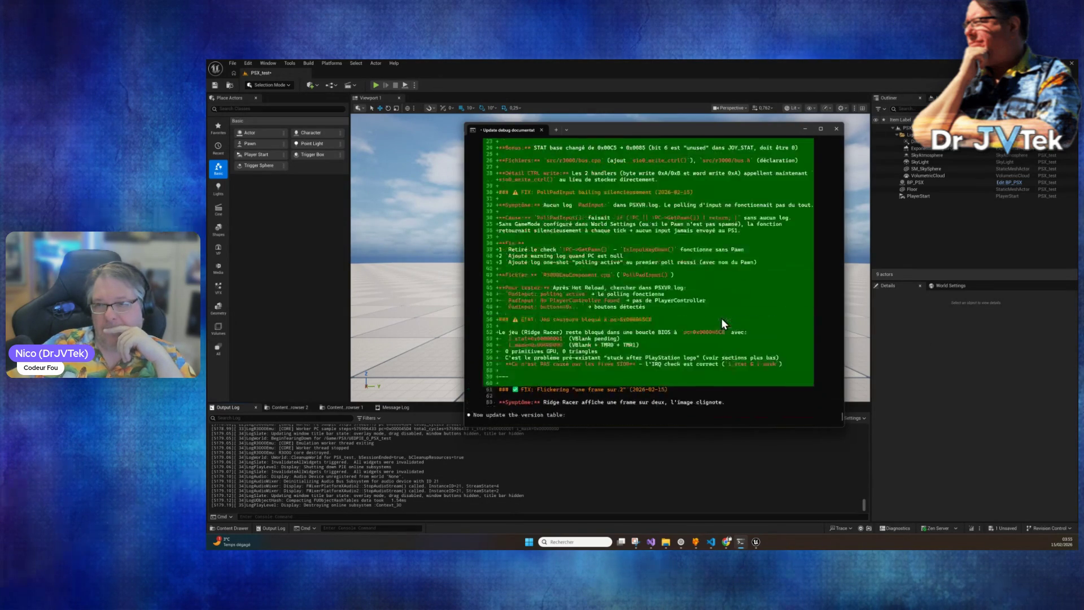
scroll(722, 319, up, 1)
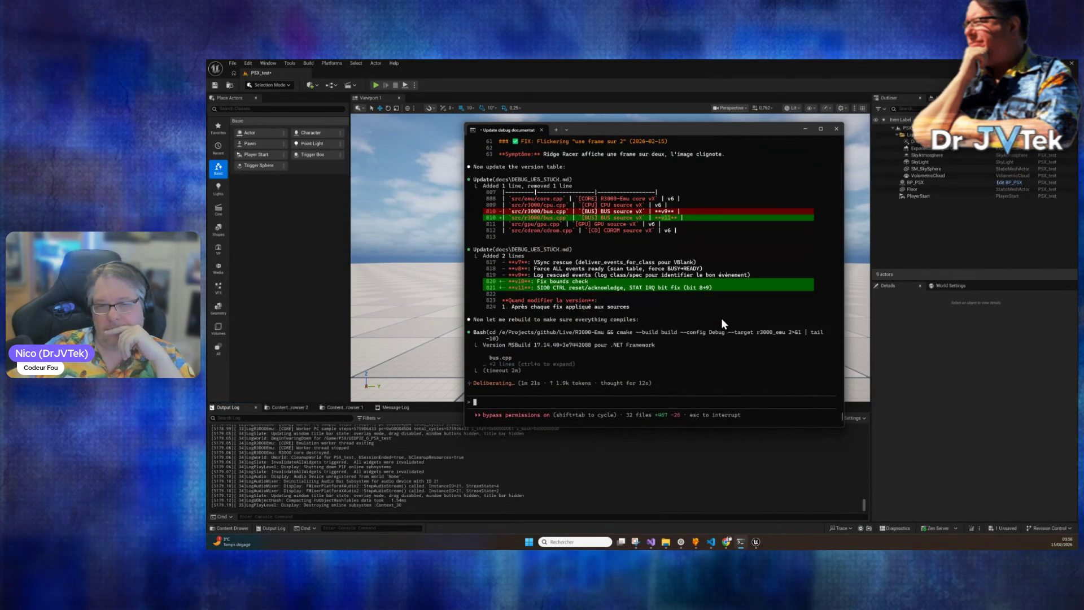
Review the clean v11 Debug rebuild summary, then bring the Unreal editor in front.
scroll(720, 317, up, 4)
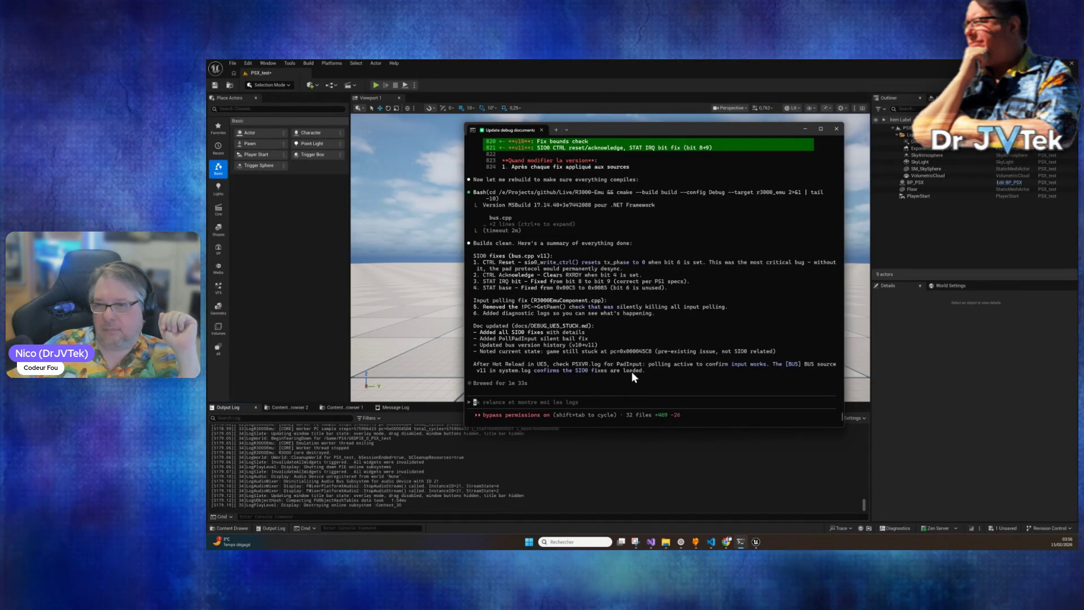
click(976, 529)
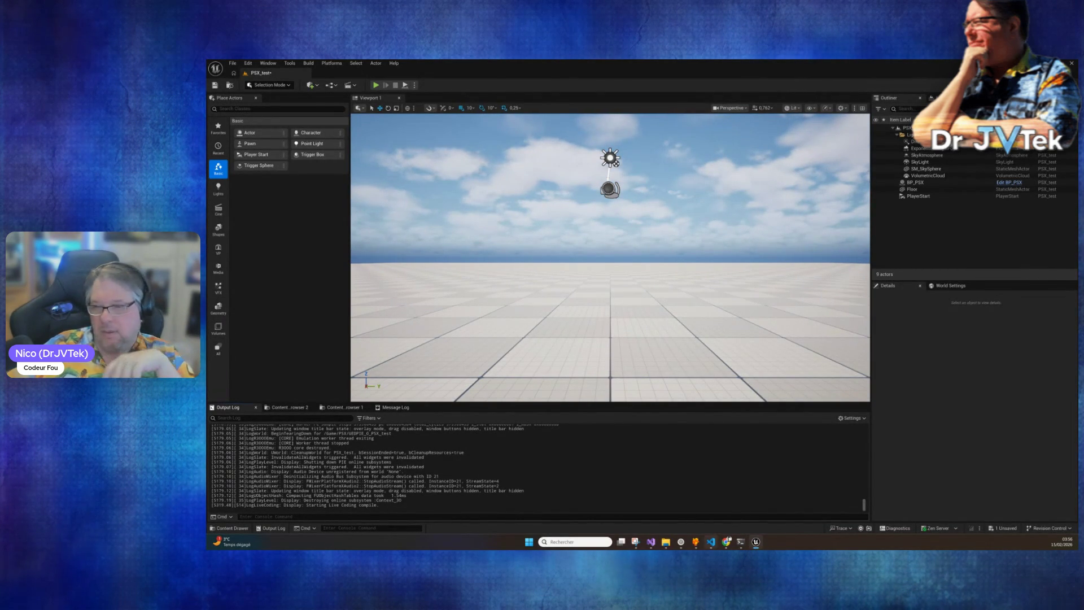
click(740, 540)
text(tu as)
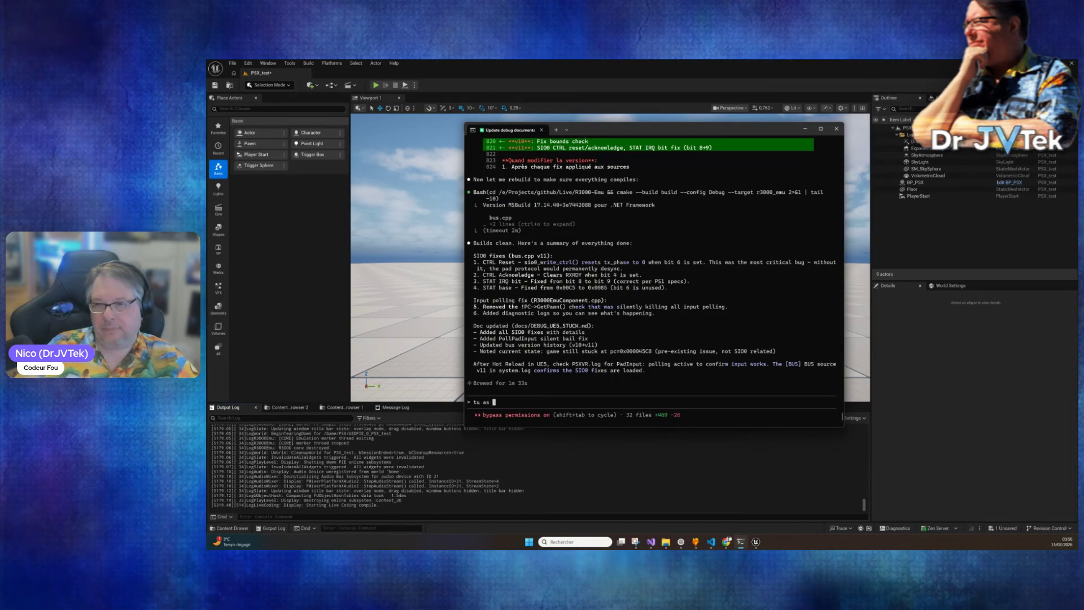
text(tester sur le )
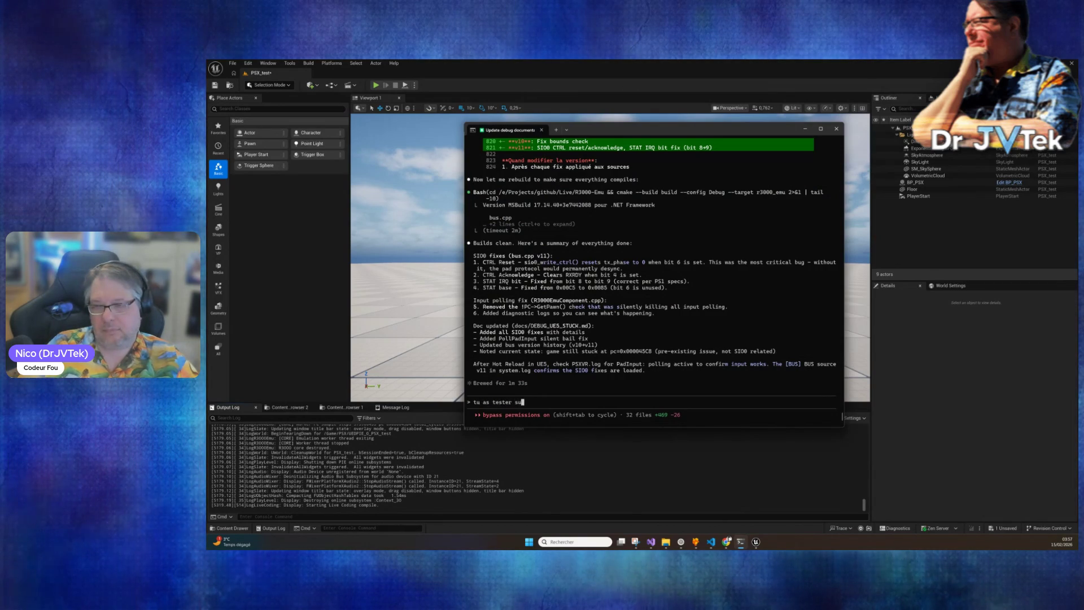
text(cli si ca p)
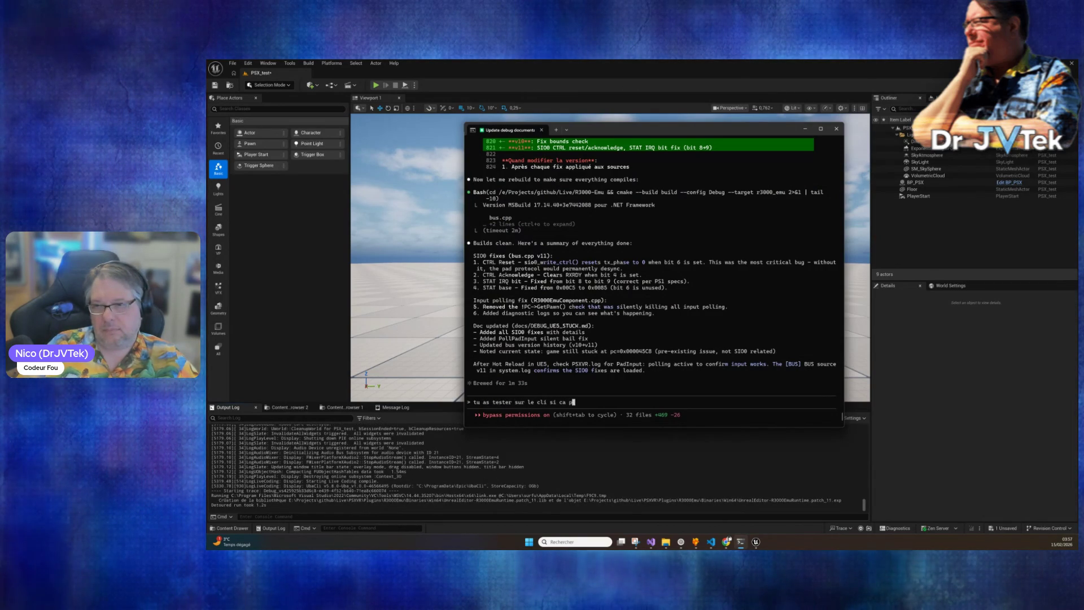
text(asse ?)
key(Return)
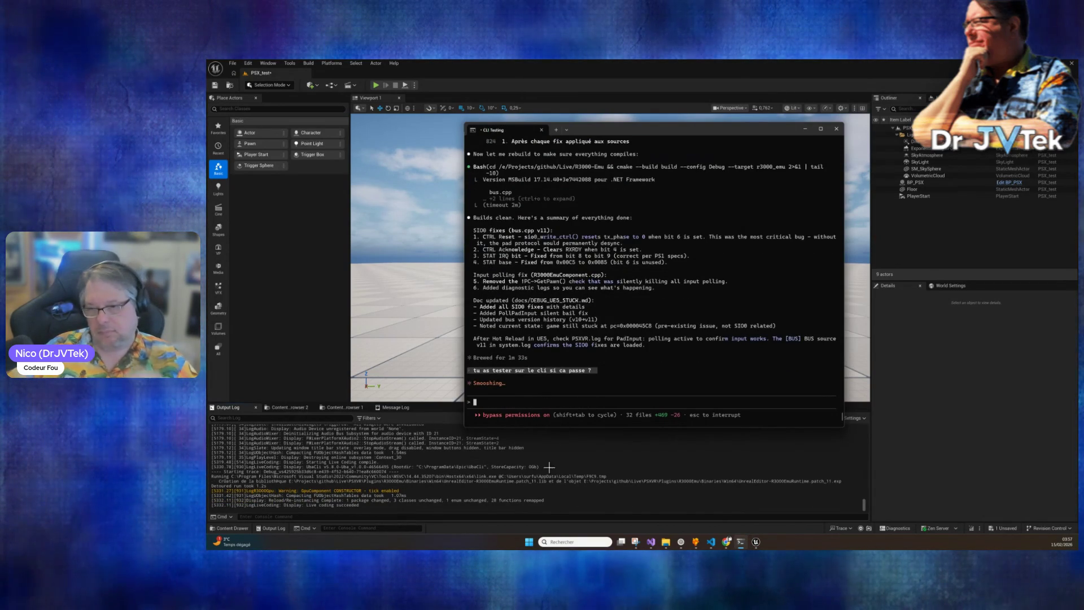
click(561, 467)
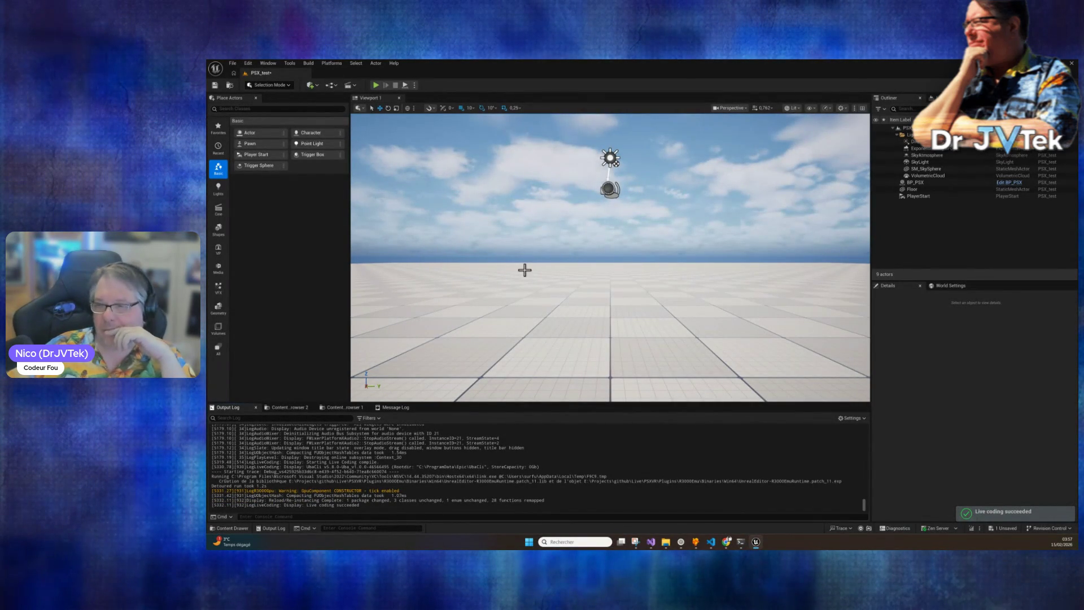
click(376, 85)
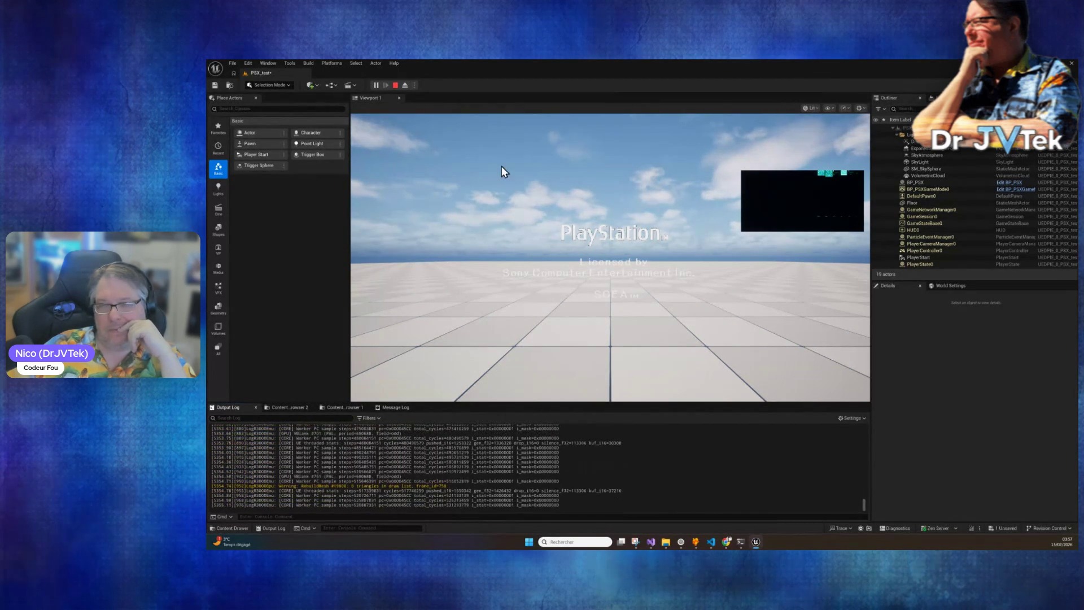
click(398, 86)
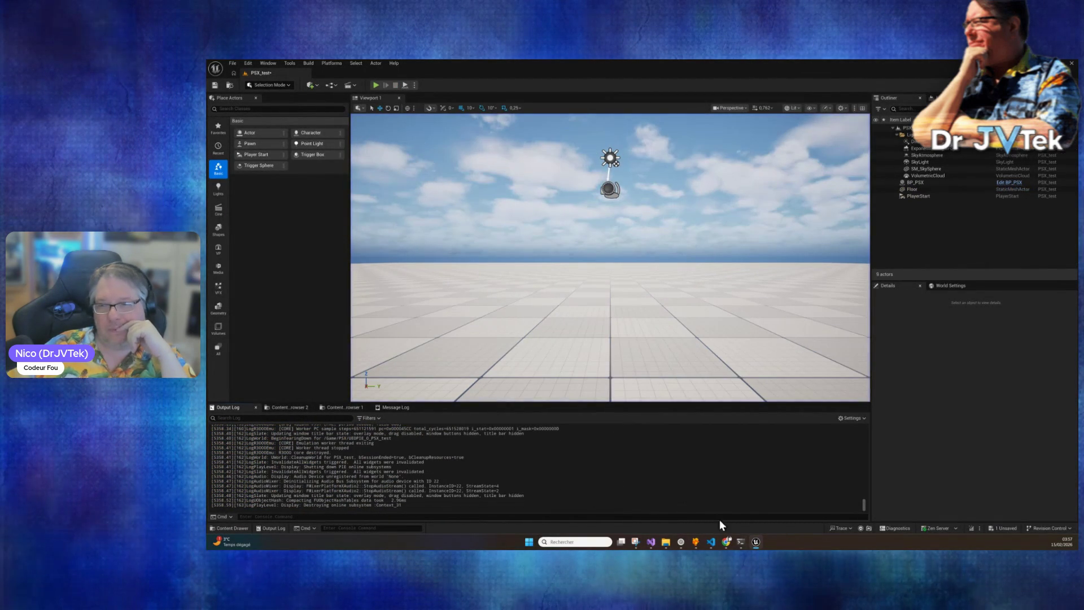
Tell Claude Code that the relaunched UE5 run still hangs and ask it to check the logs too.
click(741, 542)
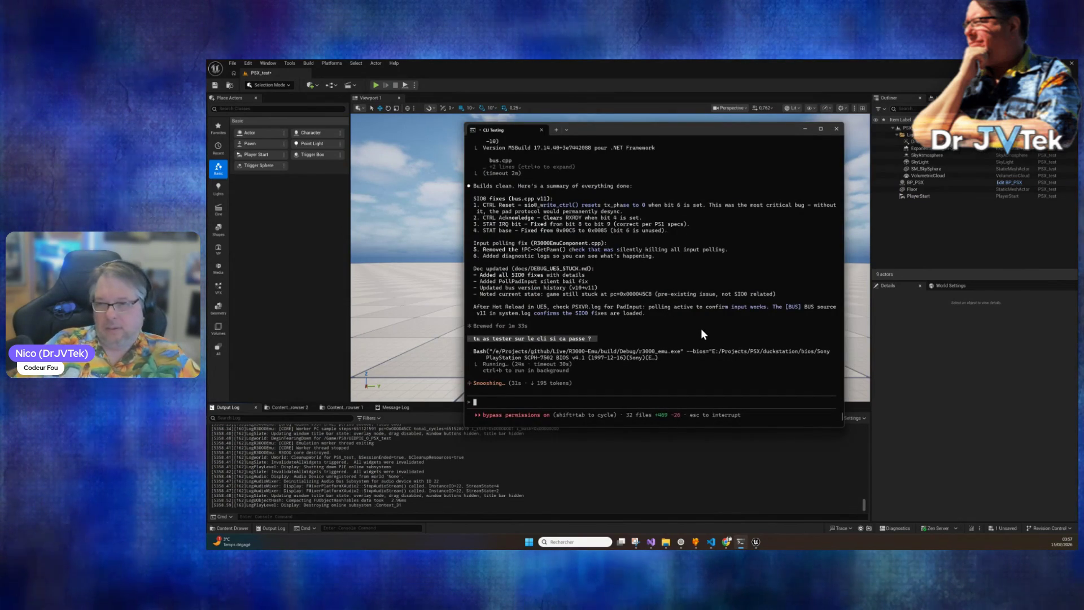
text(j'ai relancer sur ue)
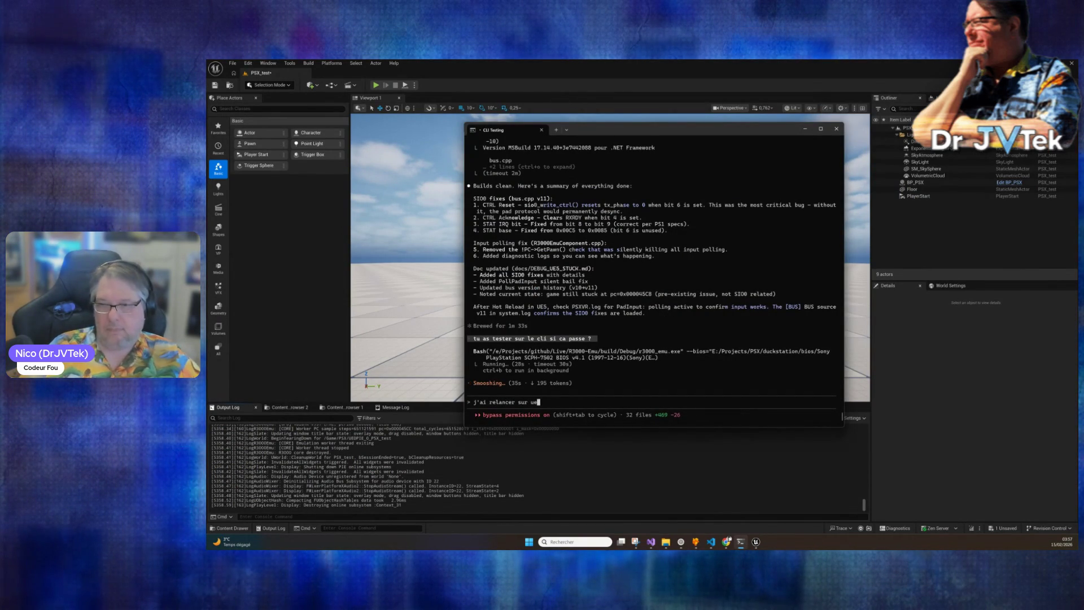
text(5 ca bloque necore t)
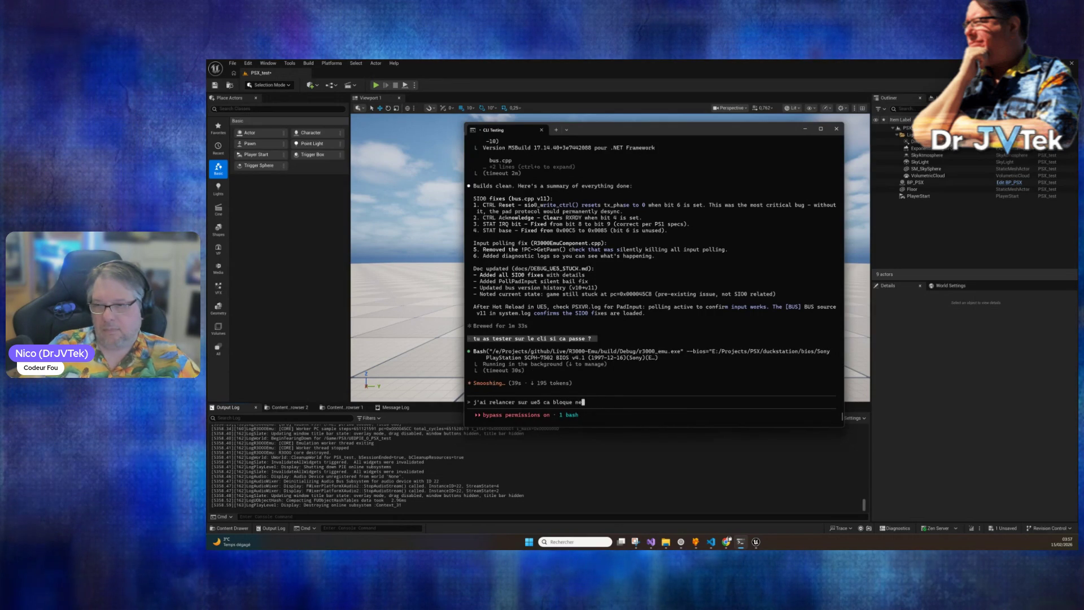
key(BackSpace)
key(BackSpace)
text(encore tu peux )
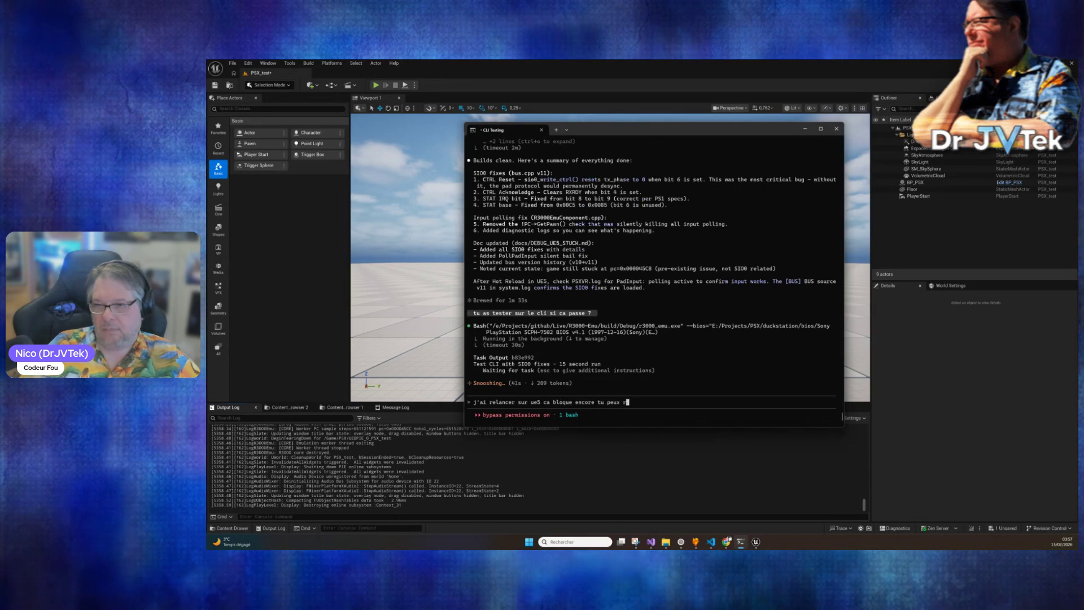
text(regarder les logs au)
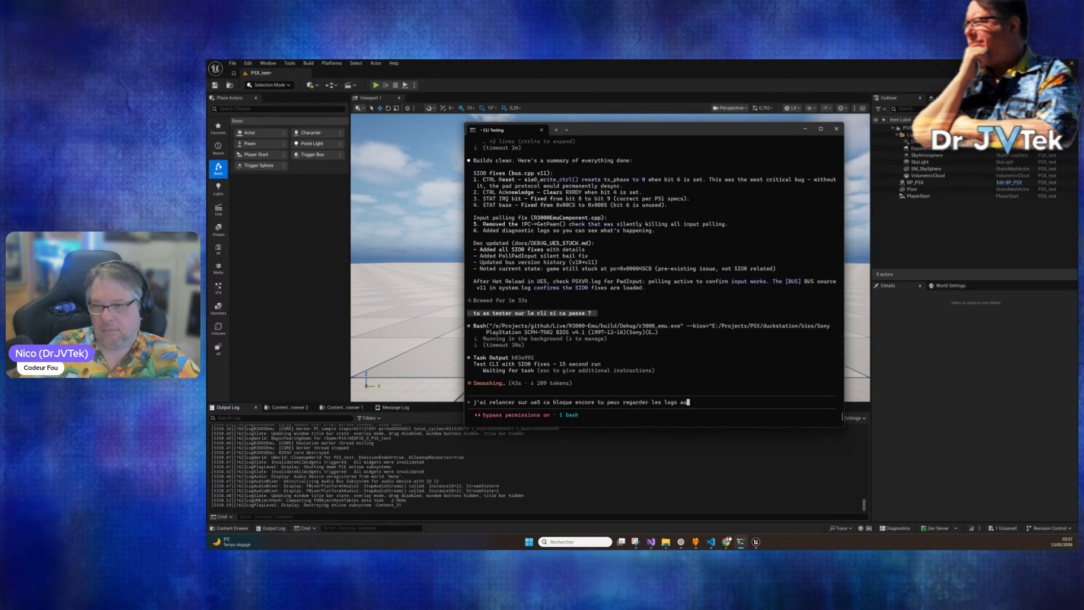
text(sis)
key(Return)
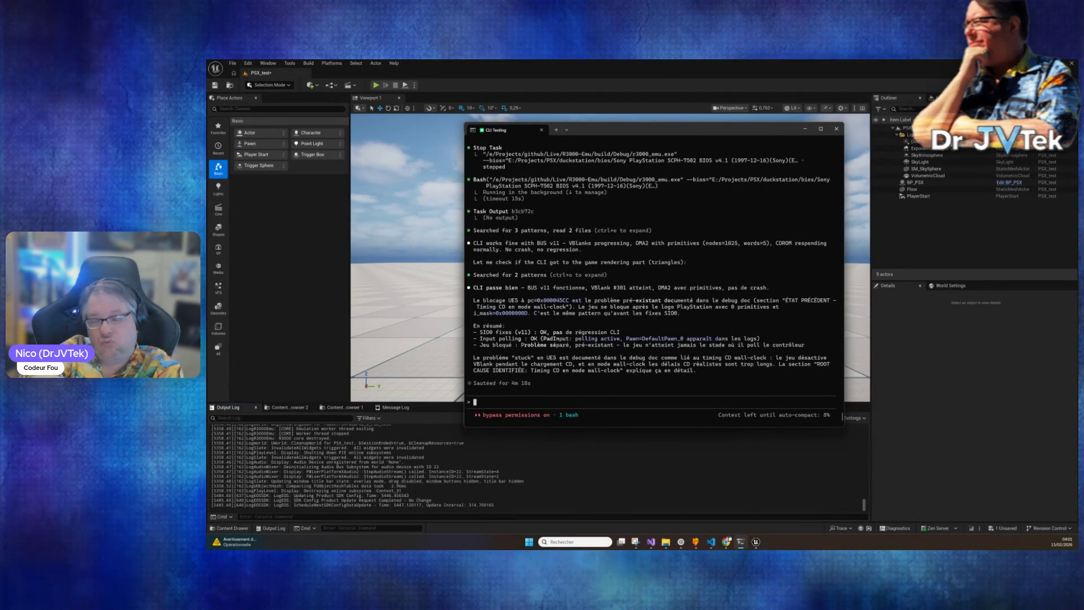
Ask Claude whether it waited long enough past the license screen, where UE5 hangs, and to compare logs.
text(tu es)
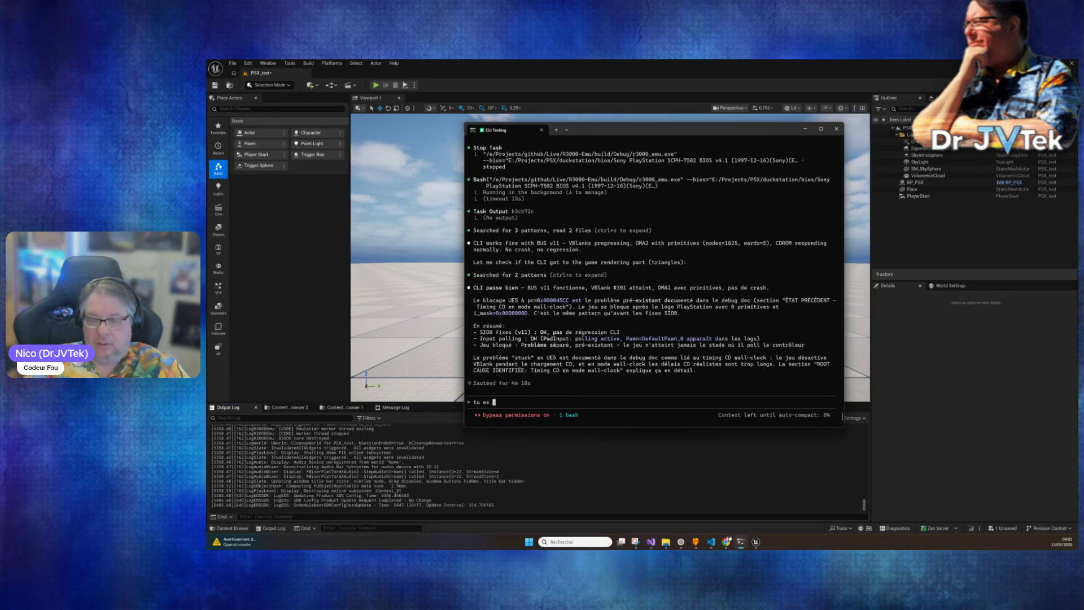
key(BackSpace)
key(BackSpace)
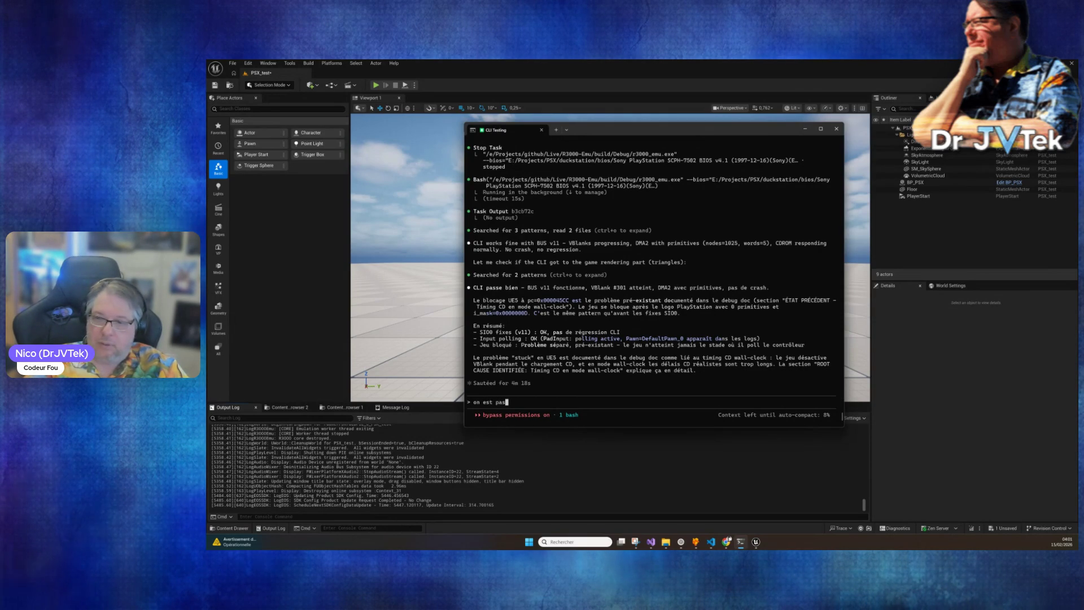
text( hle )
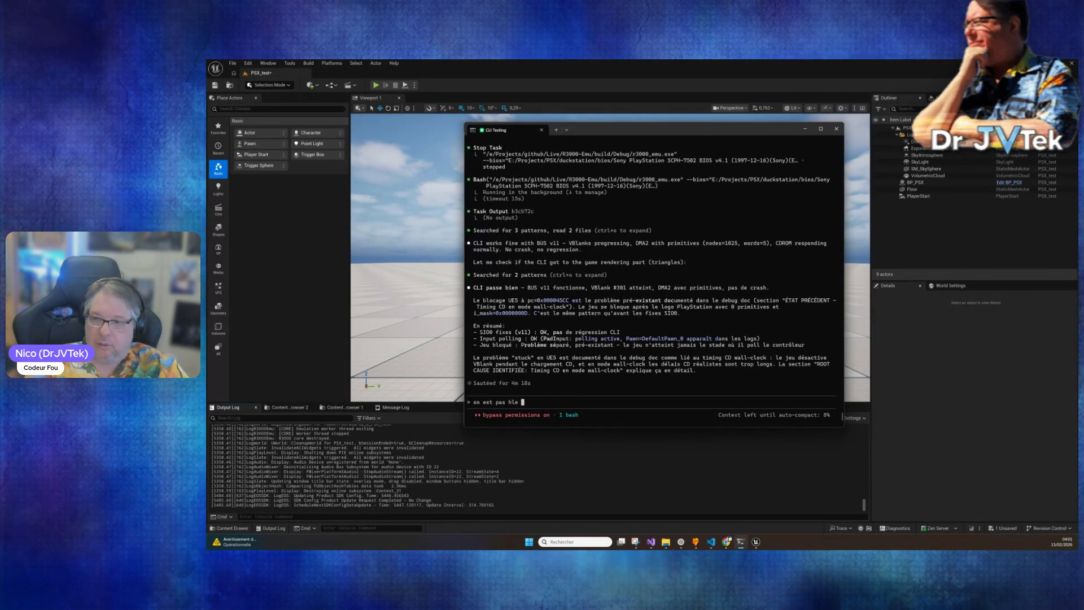
text(et )
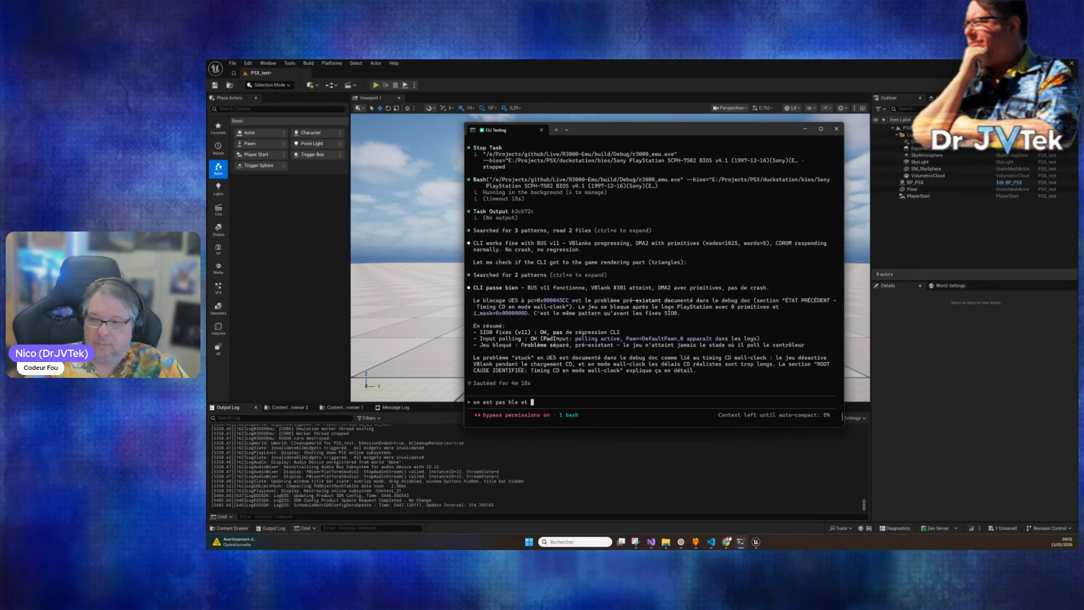
text(tu as attendu suffi)
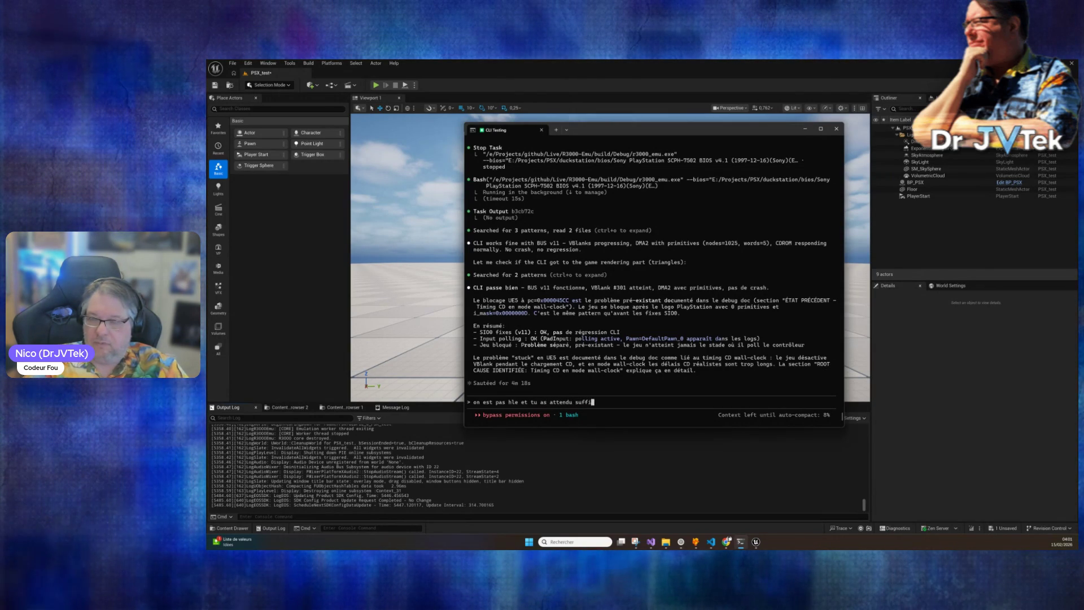
text(sement de temps ? car la ca bl)
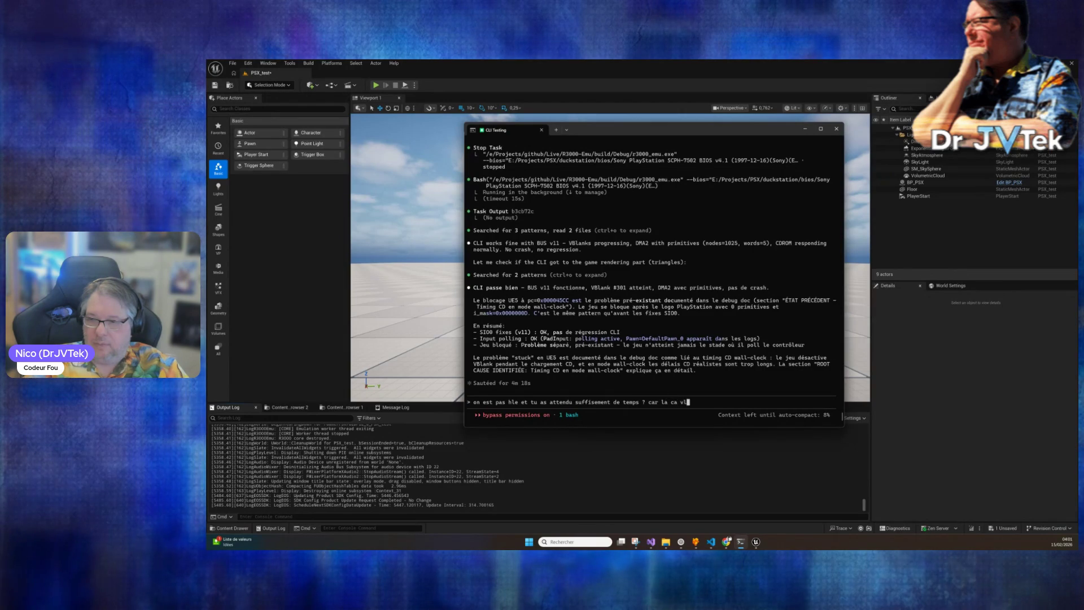
text(oque ap)
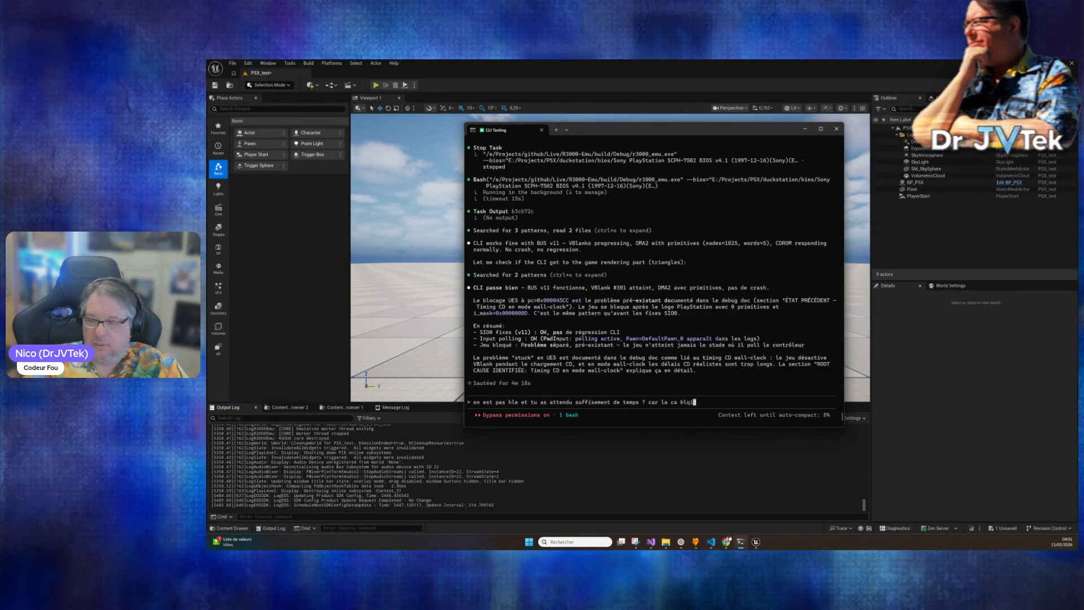
text(rés la liscenc)
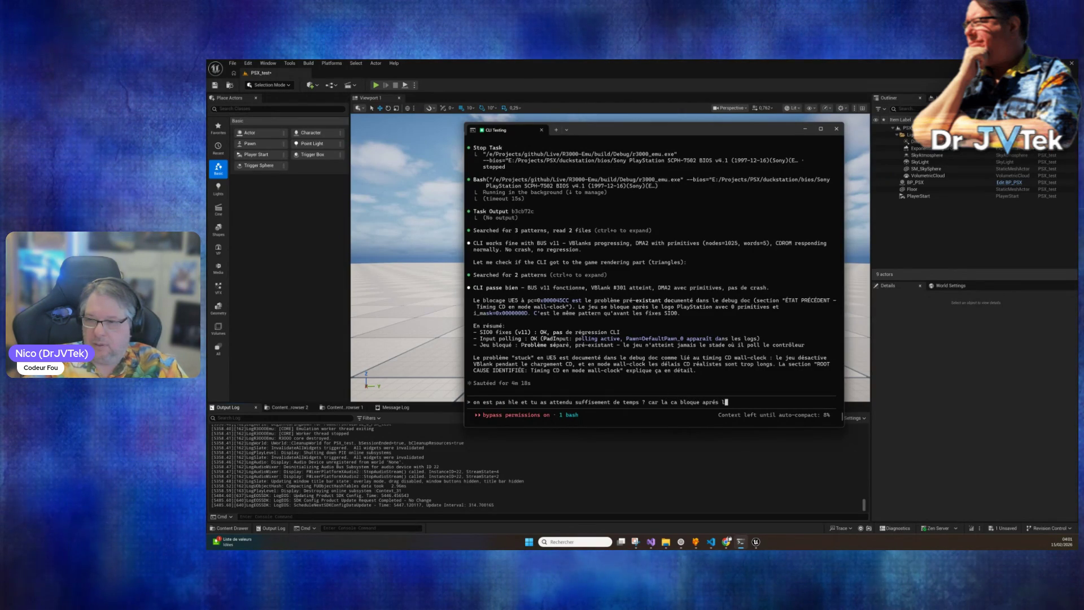
key(BackSpace)
key(BackSpace)
key(BackSpace)
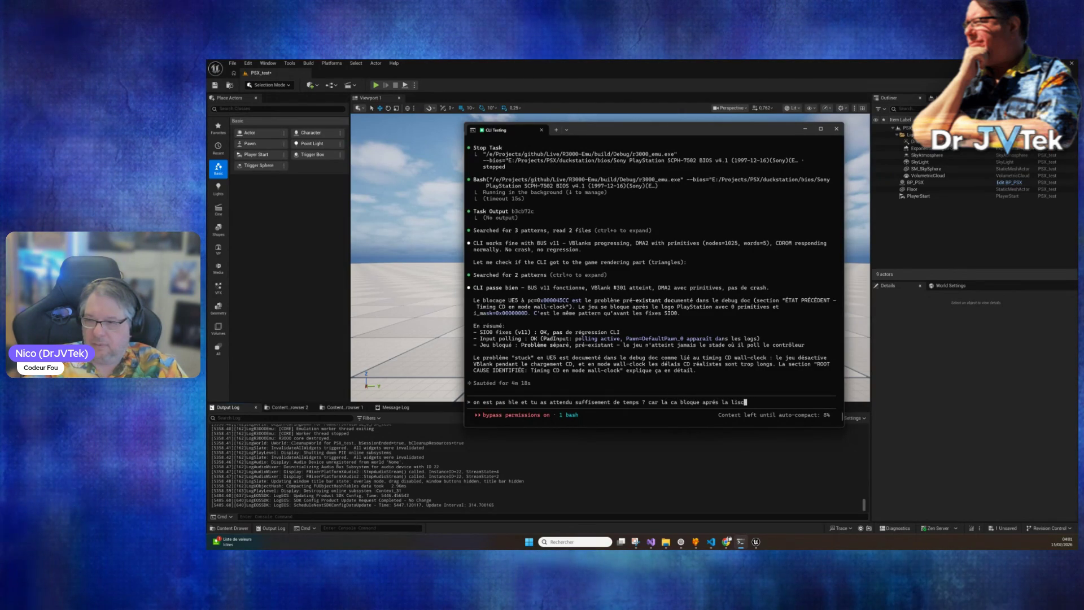
text(cense ... comparle les )
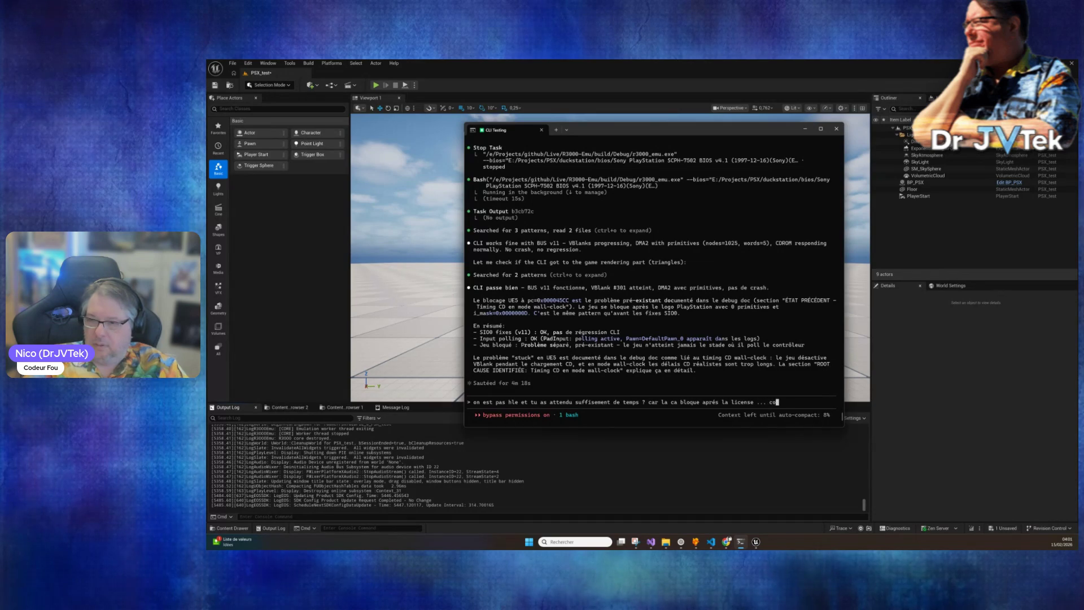
text(logs)
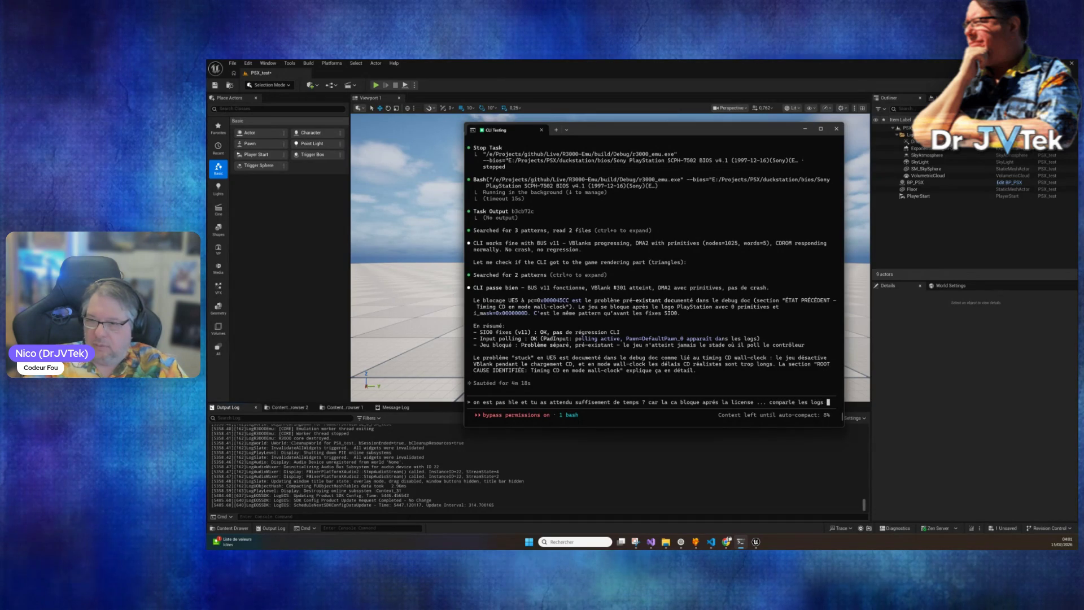
text(tu as les derneirs log)
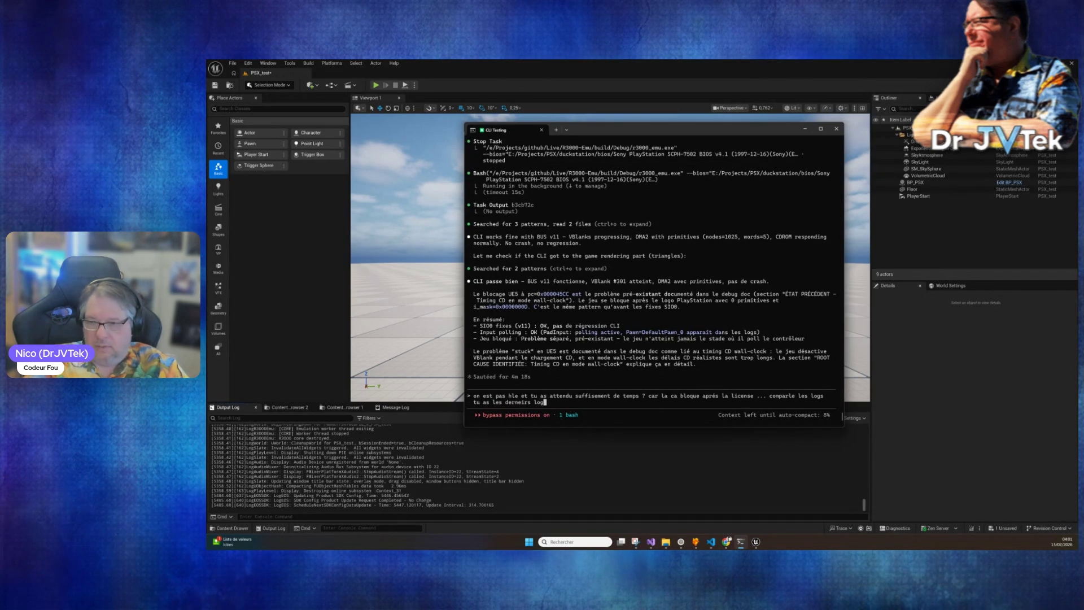
text(ps)
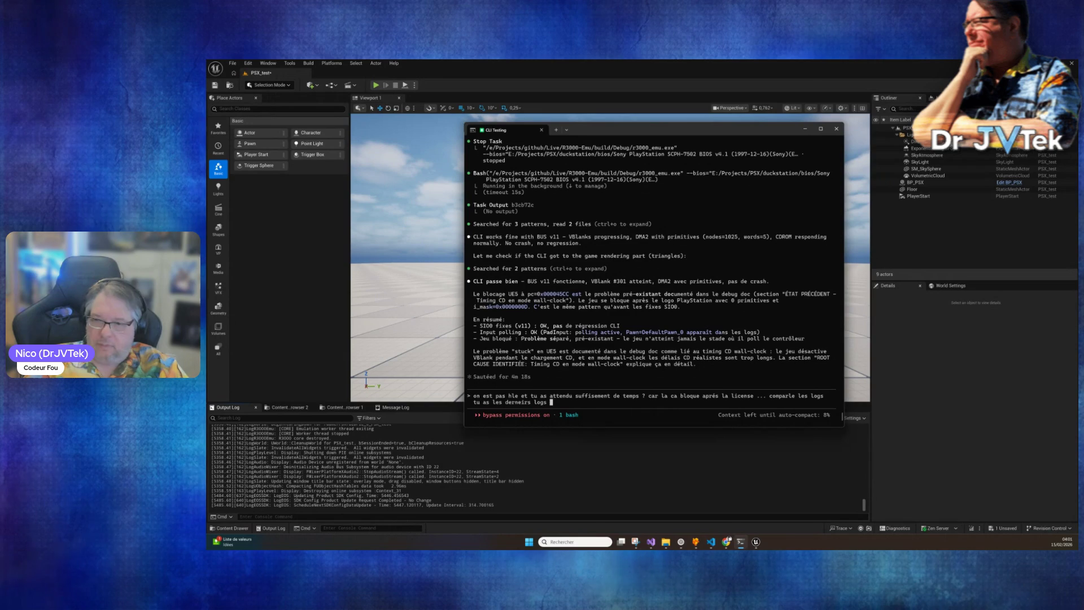
text(e)
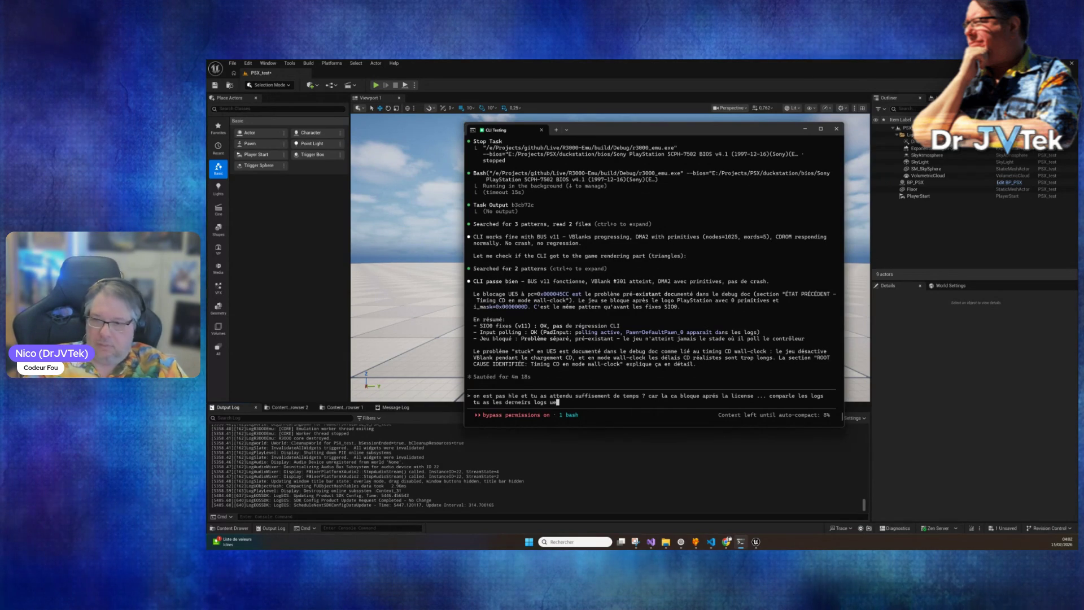
text(5 dispo)
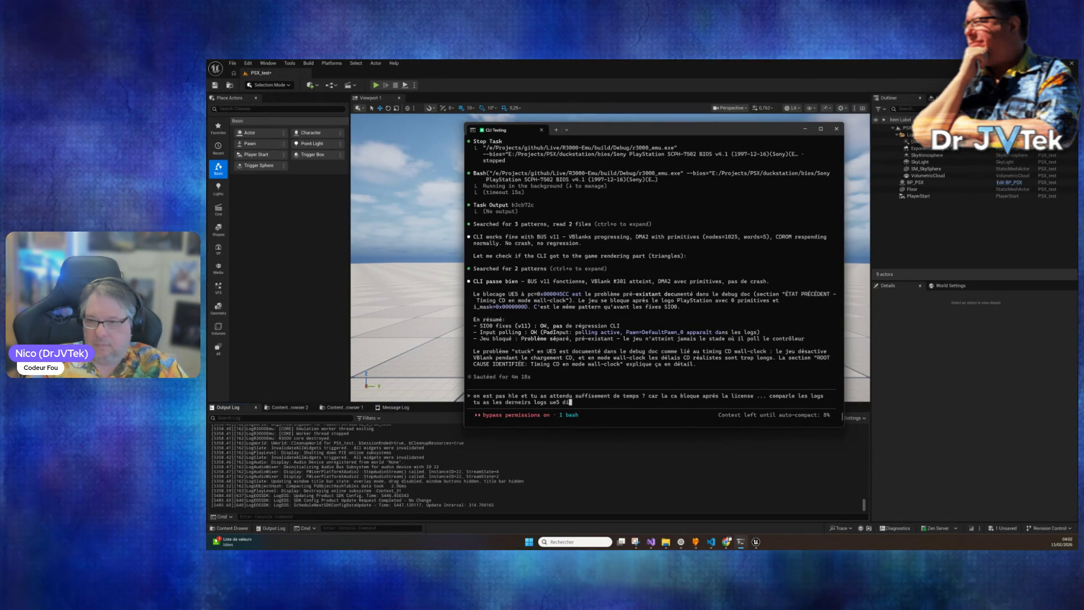
key(Return)
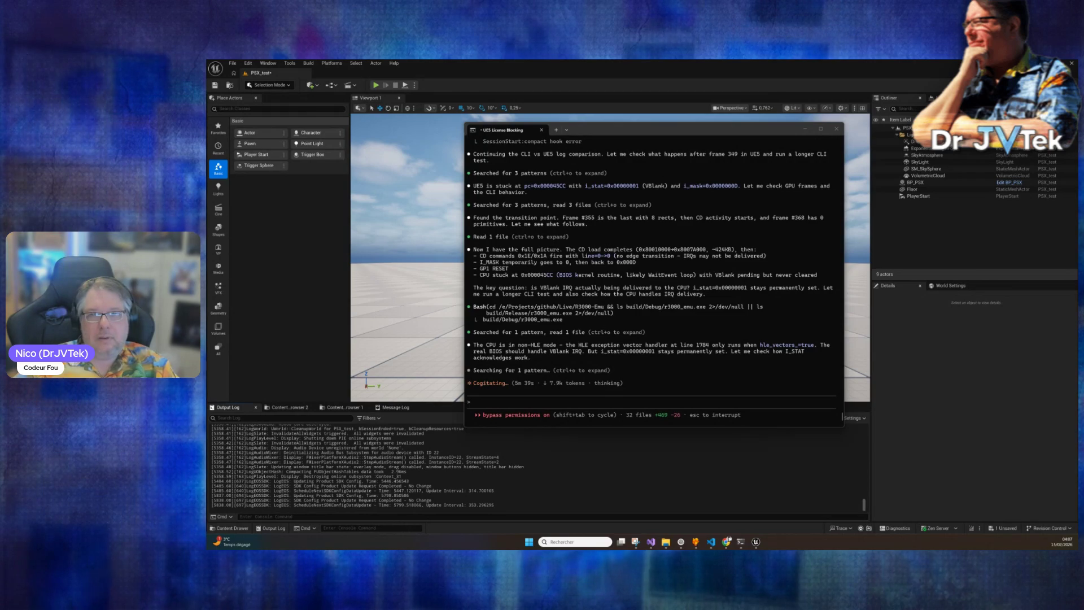
Queue a message asking whether Claude read the debug file, insisting on no HLE.
click(561, 398)
text(attend !)
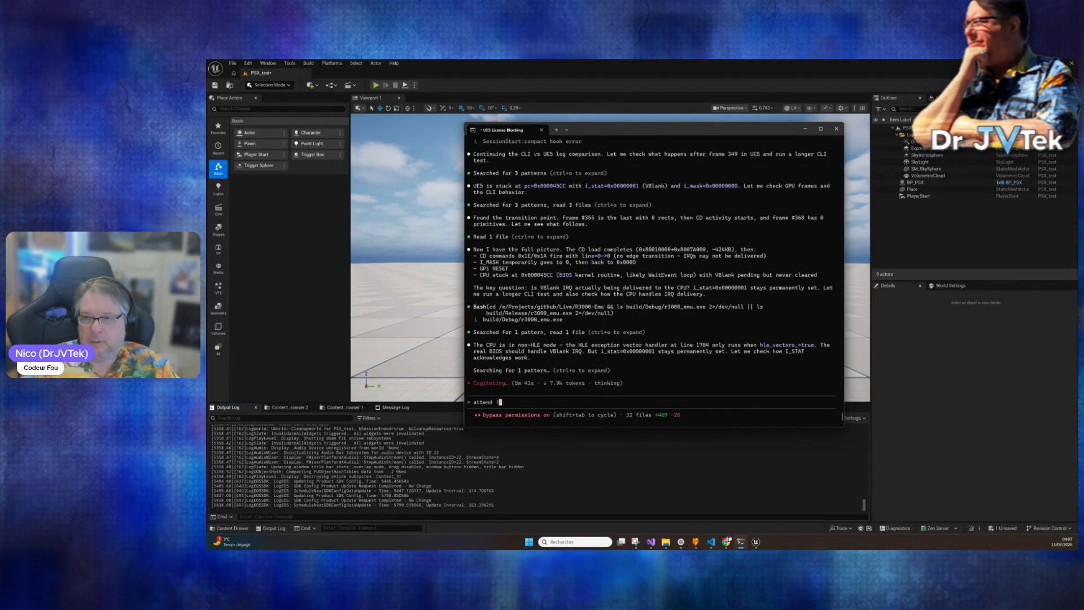
text( tu as lu le fichier de debug ? on a pas de hle (je ne veux pas de hle ! ) sous ue5 !)
key(Return)
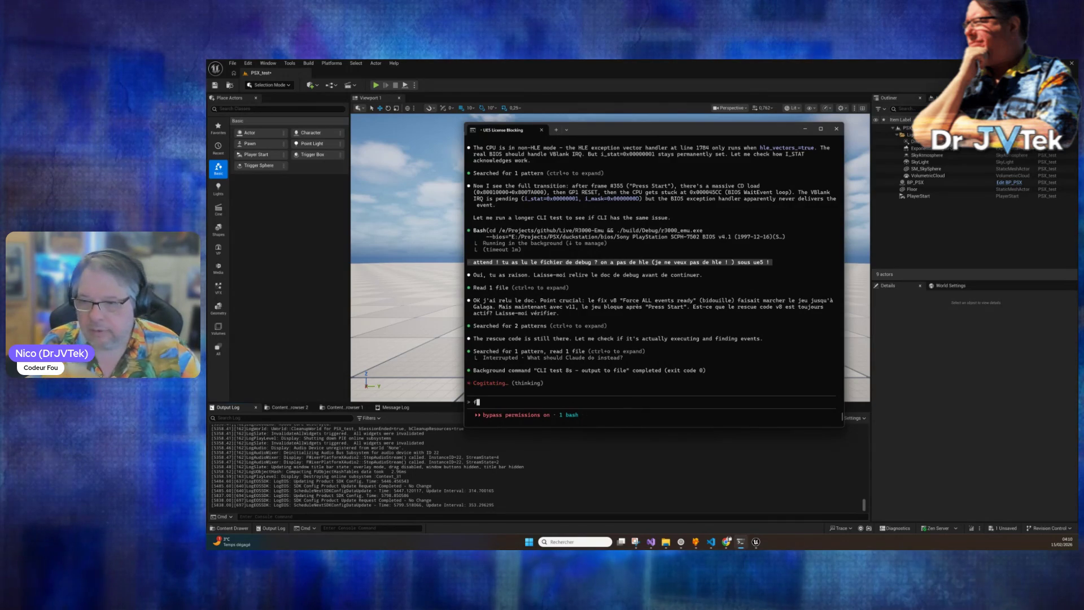
Draft 'c'est pas galaga sur ridge racer c'est galaxian', then start clearing it unsent.
text(ég)
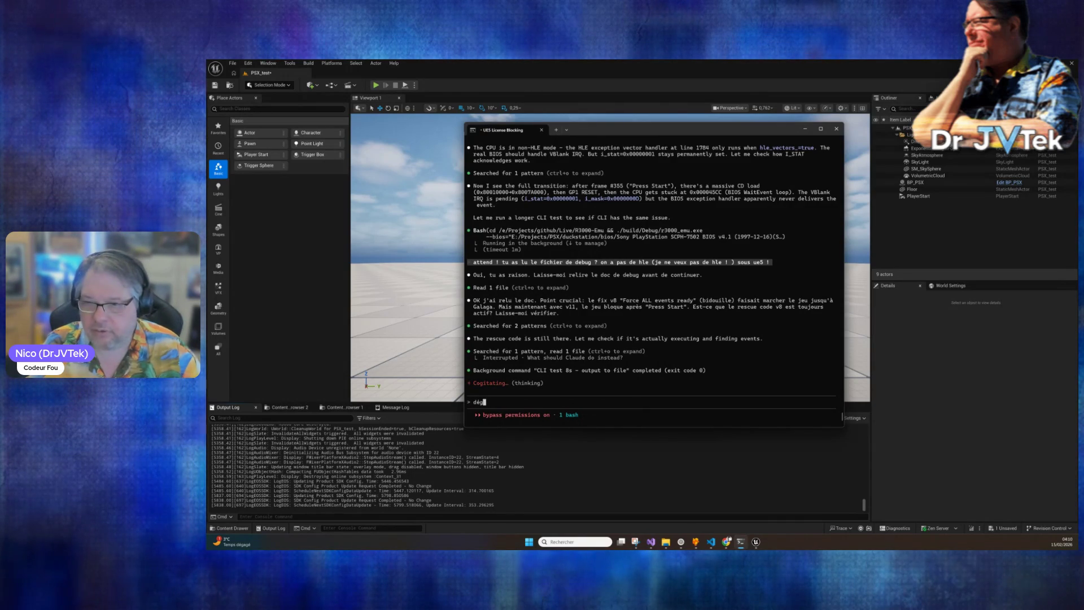
key(BackSpace)
key(BackSpace)
text(ja c'est pas la)
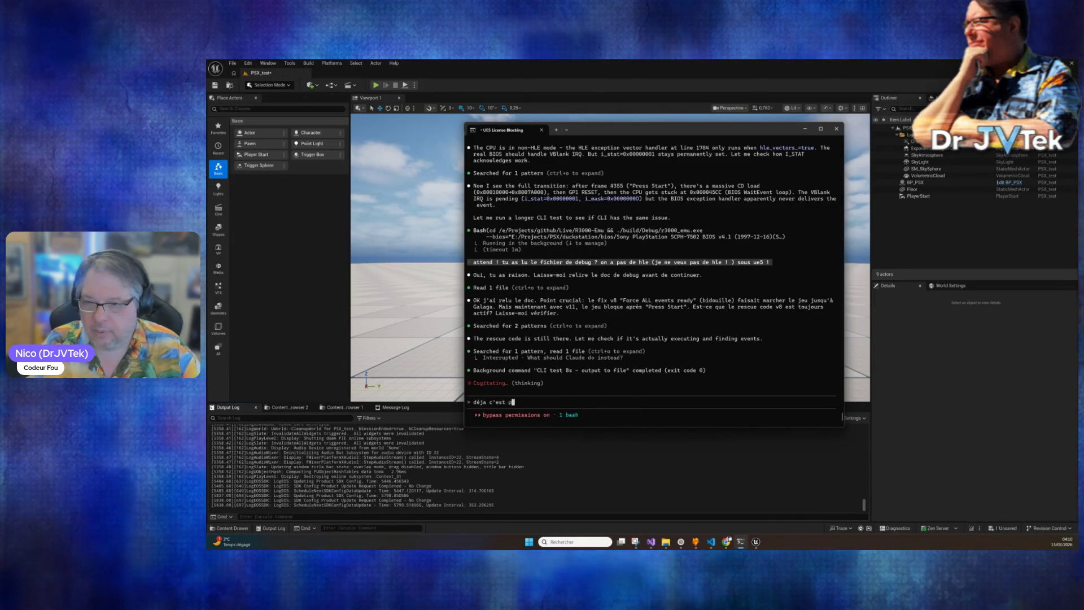
key(BackSpace)
key(BackSpace)
text(gala)
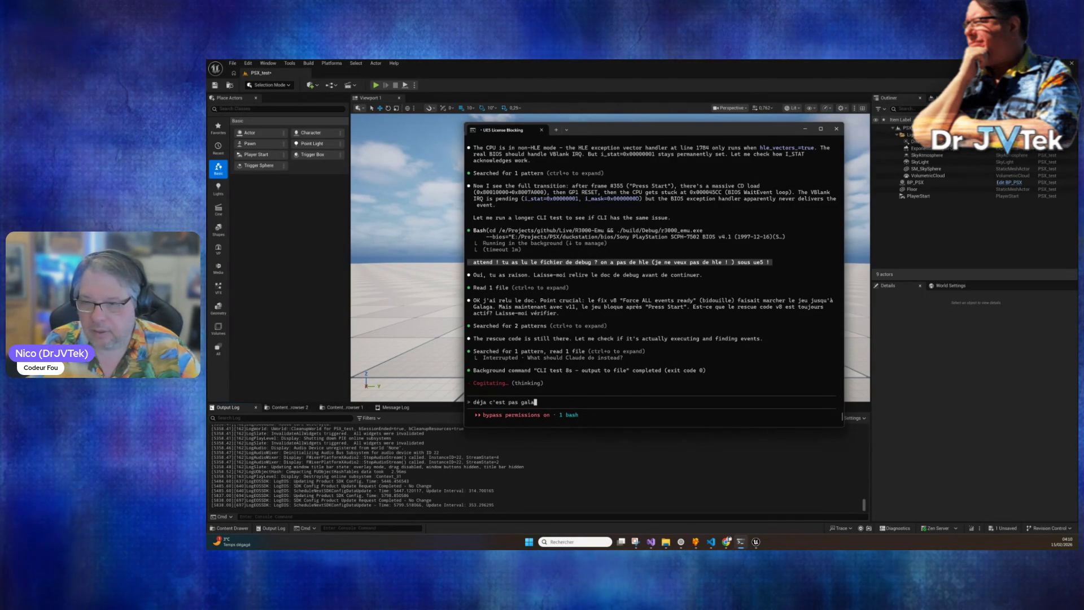
text(ga sur ridg)
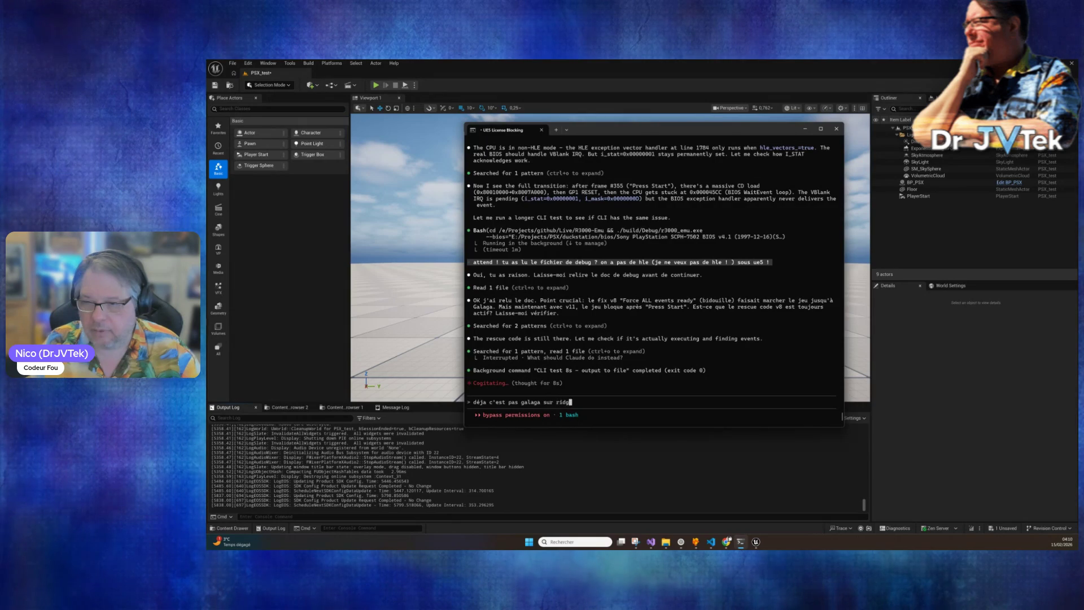
text(e racer c'est)
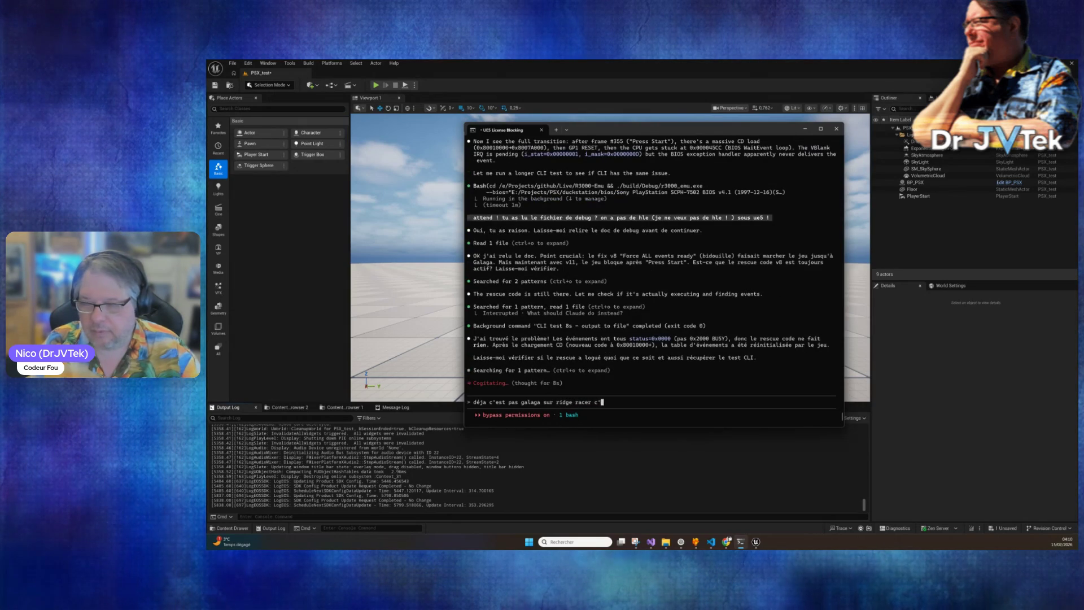
text( galaxian)
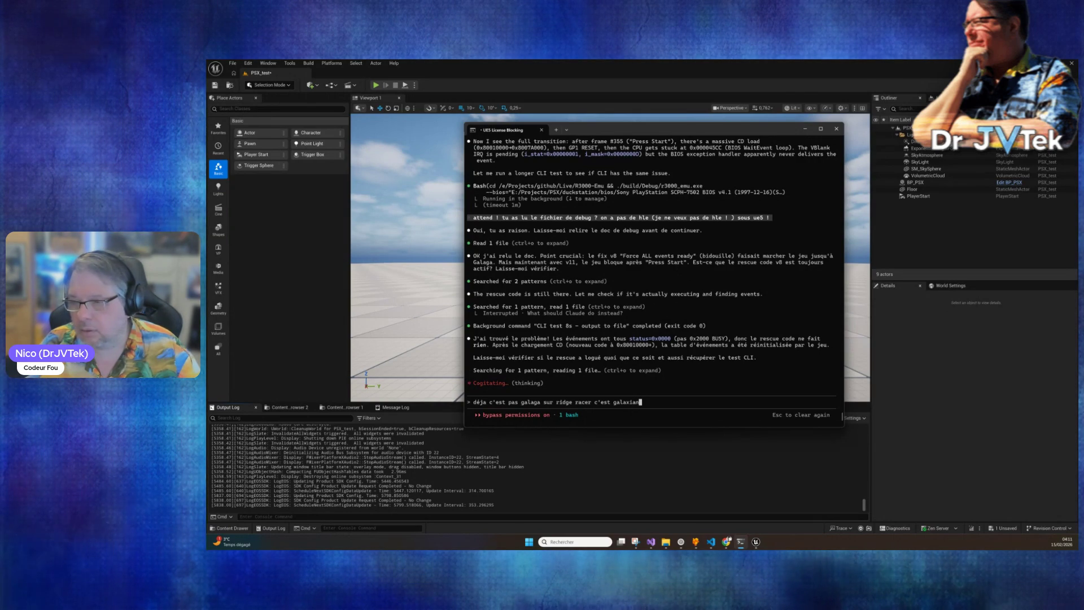
key(Escape)
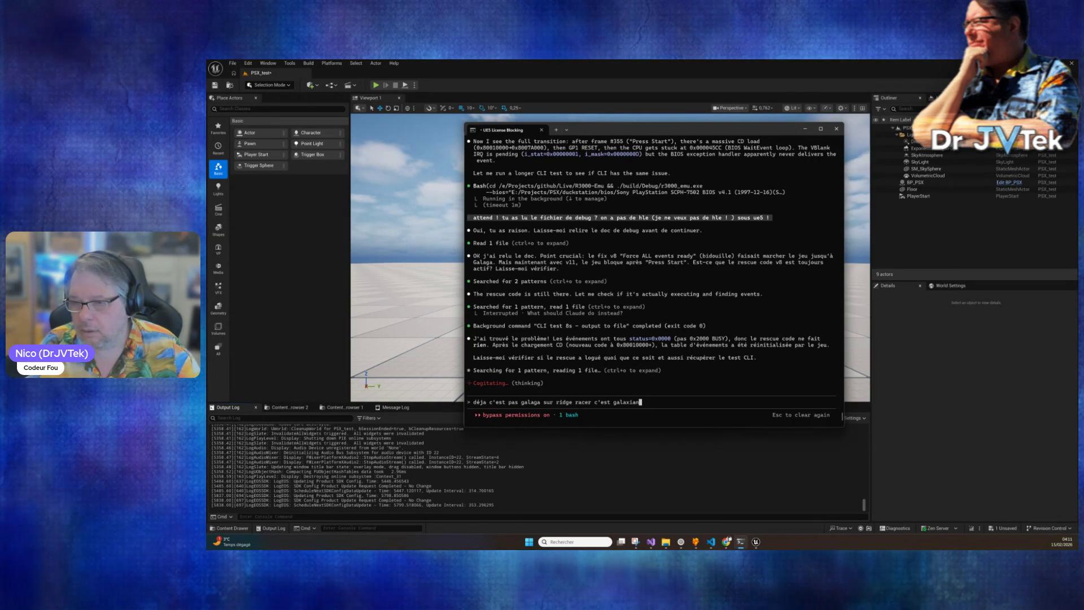
Clear the prompt and write that it's Galaxian, not Galaga, and UE5 blocks in PADInit at game load.
key(Escape)
key(Escape)
key(Escape)
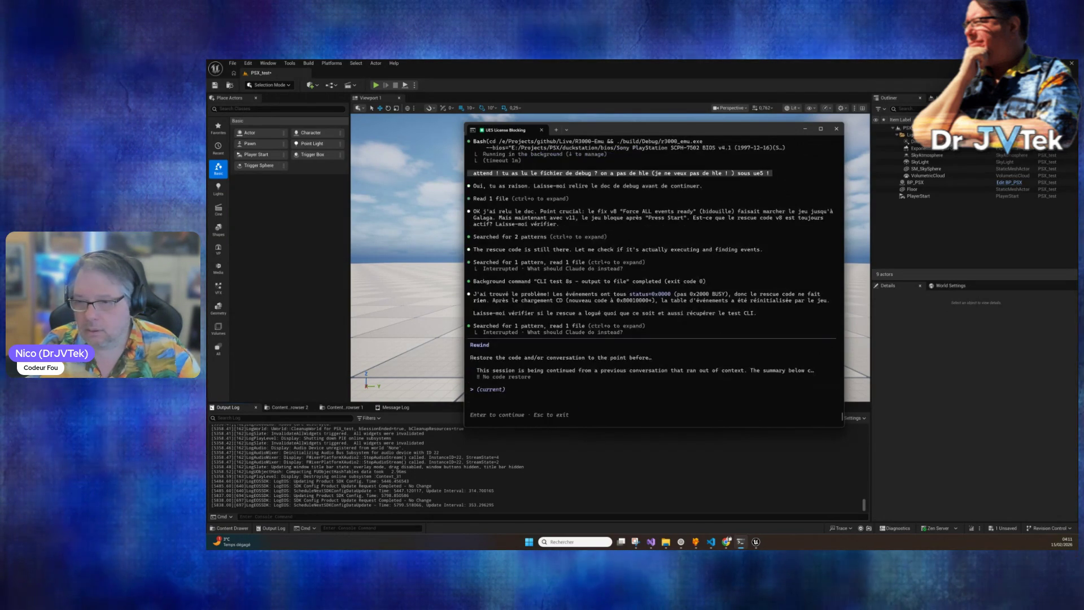
key(Escape)
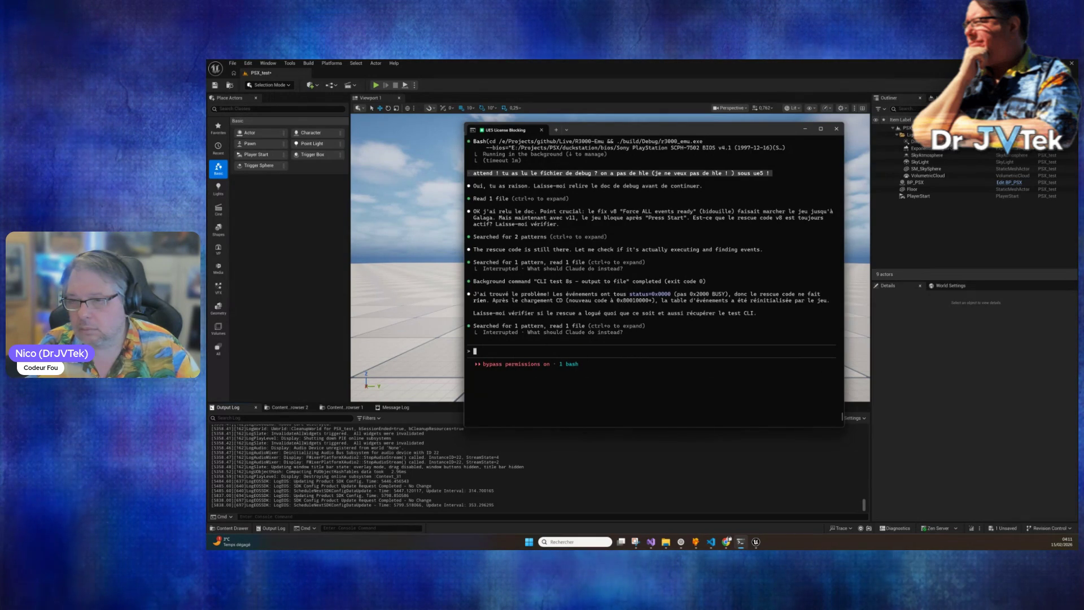
text(ok attend déja )
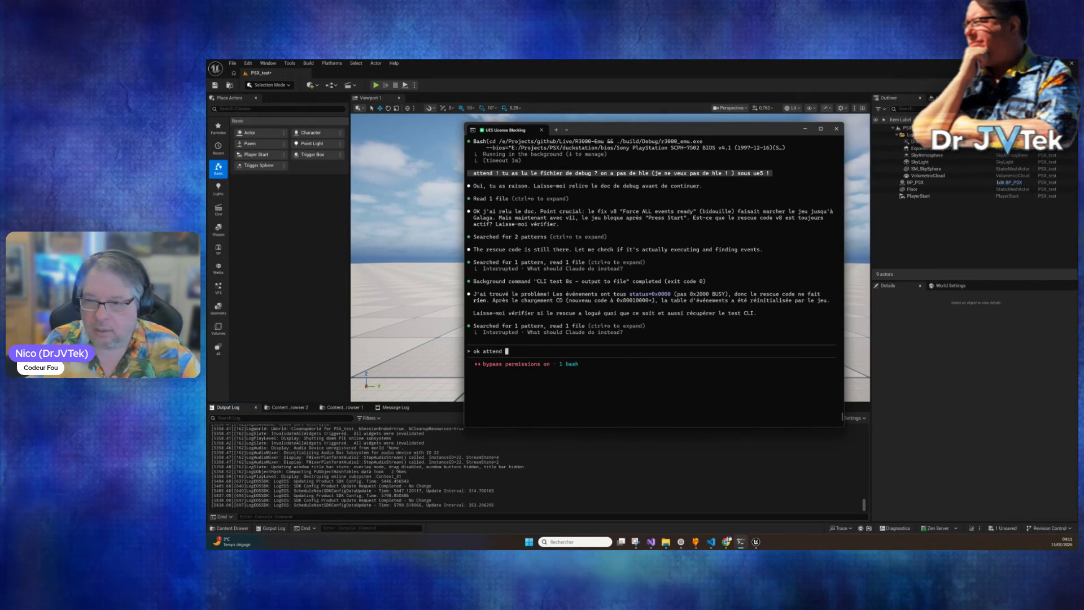
text(c'est pa)
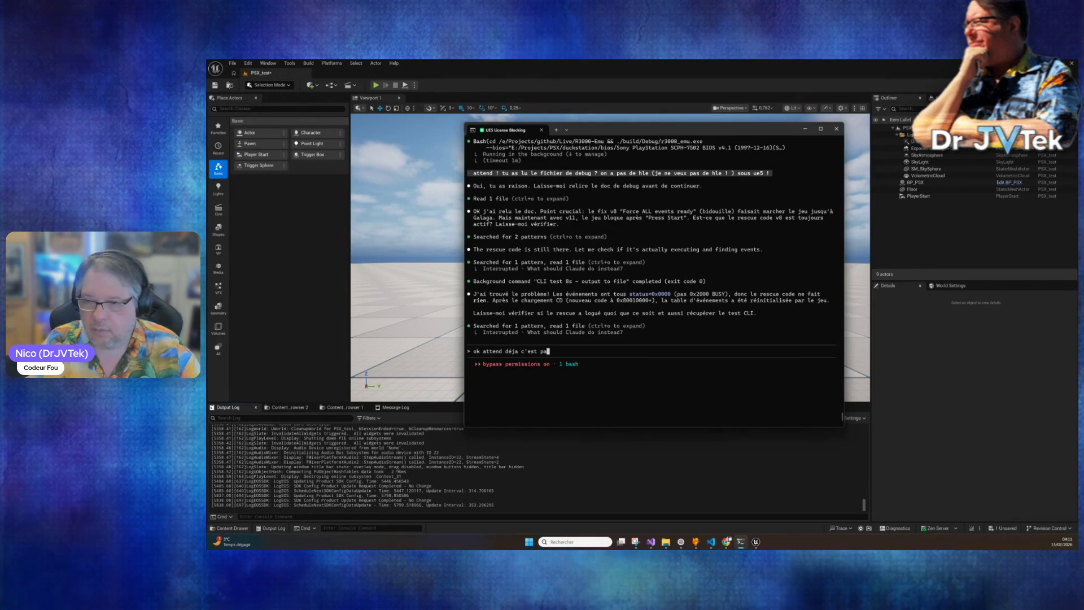
text(s galaga sur )
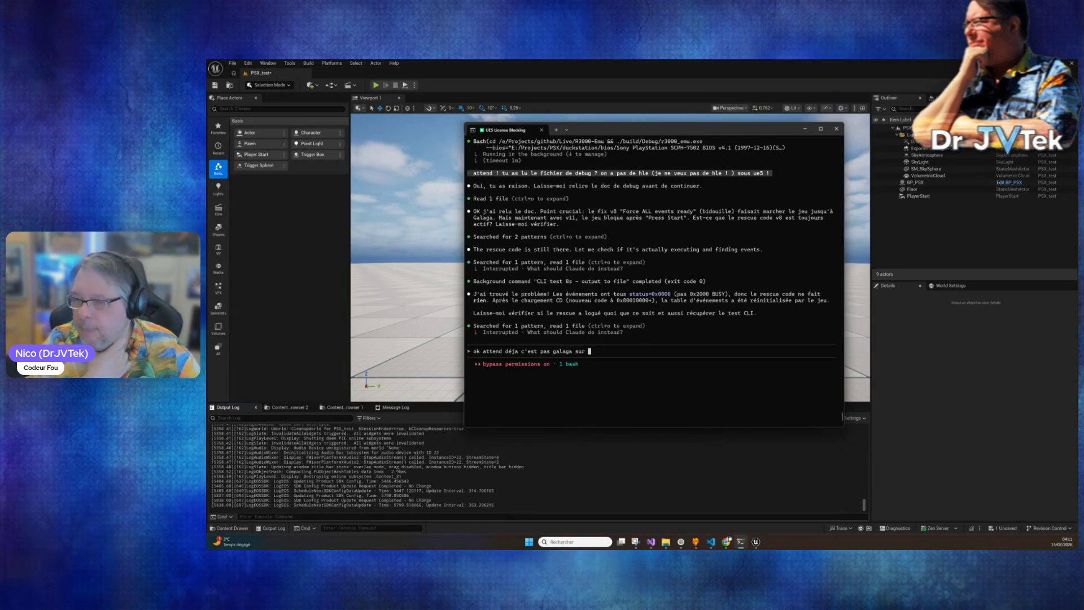
text(ridgerac)
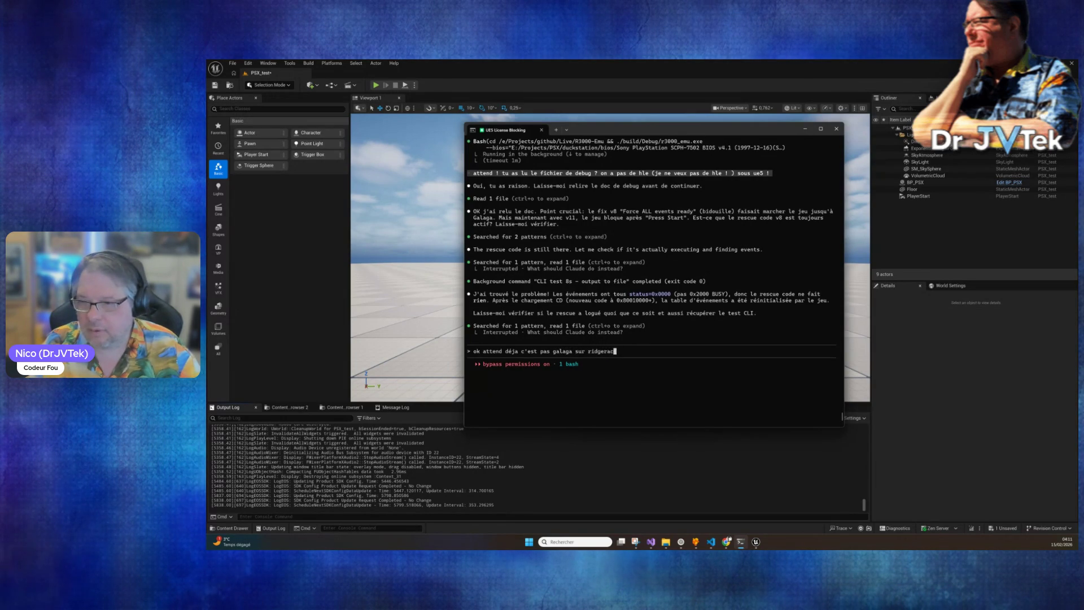
text(er c'est galaxian)
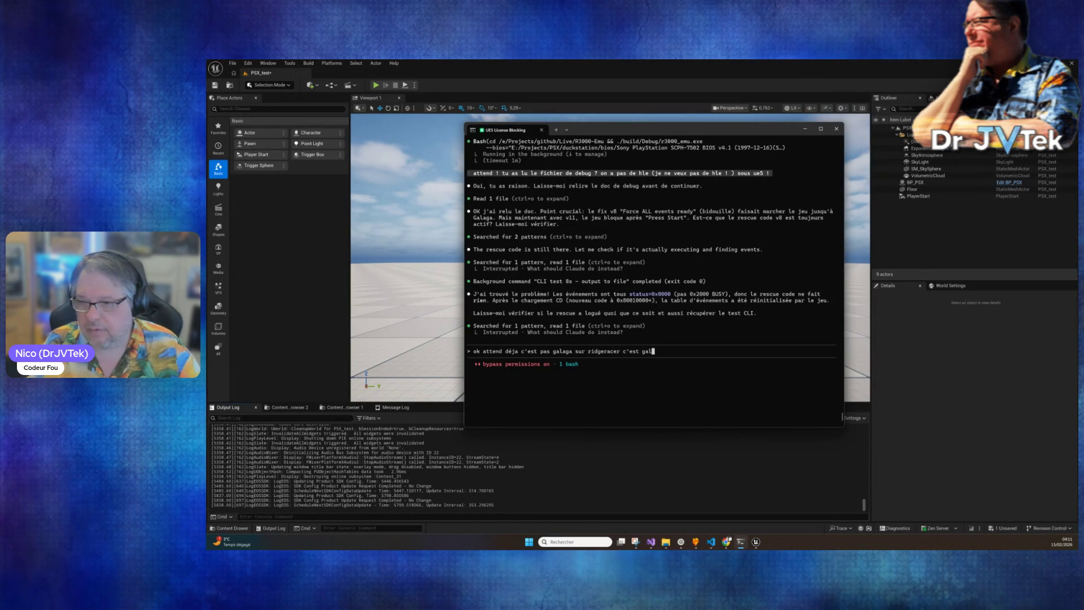
text(, )
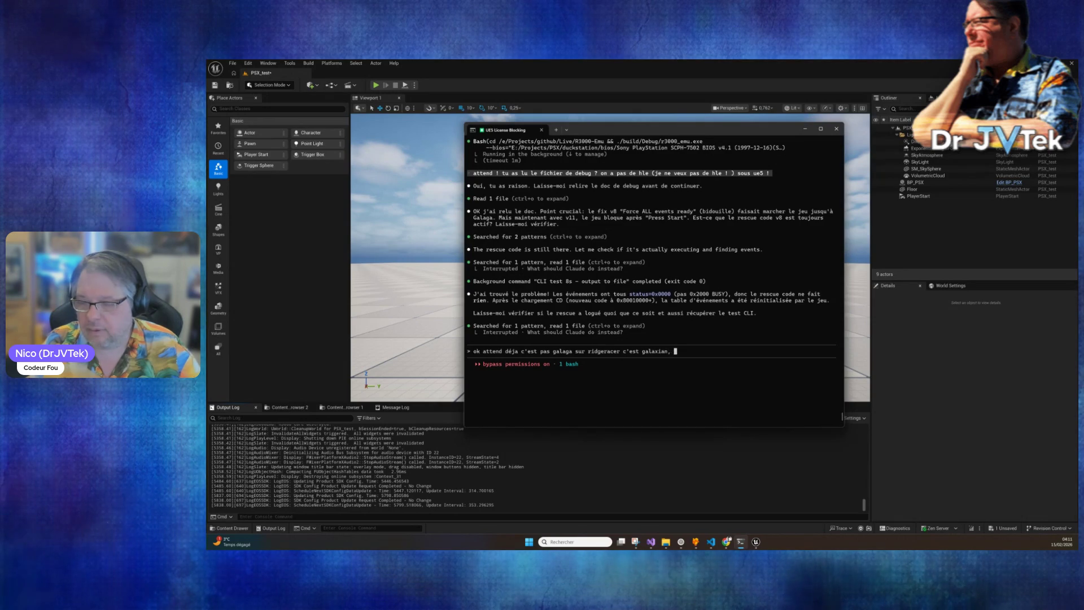
text(ensuite ca arriv)
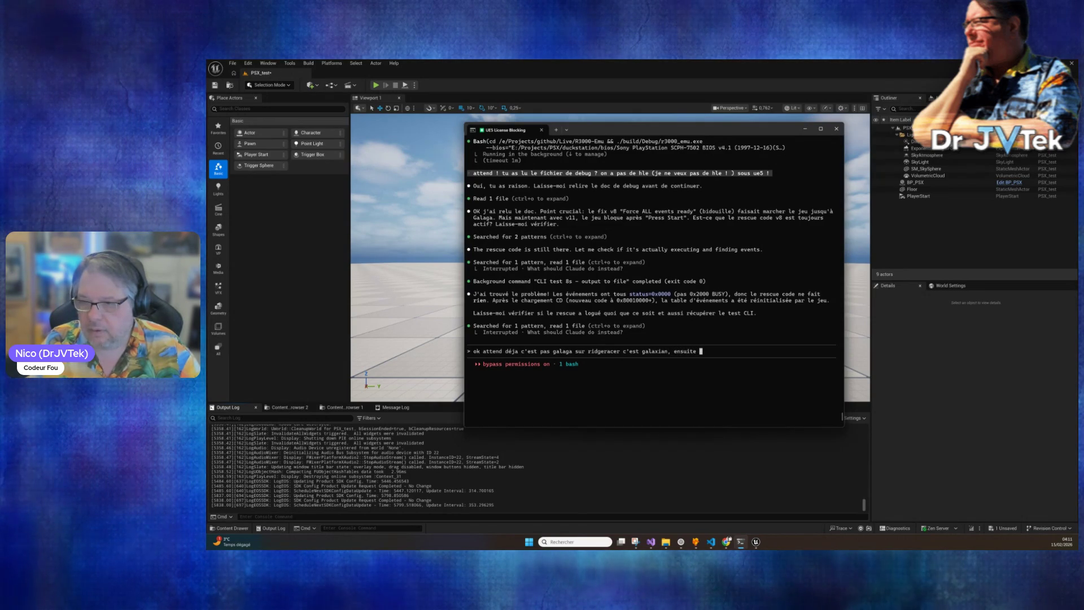
key(BackSpace)
key(BackSpace)
key(BackSpace)
text(sur ue5 on arrive a la)
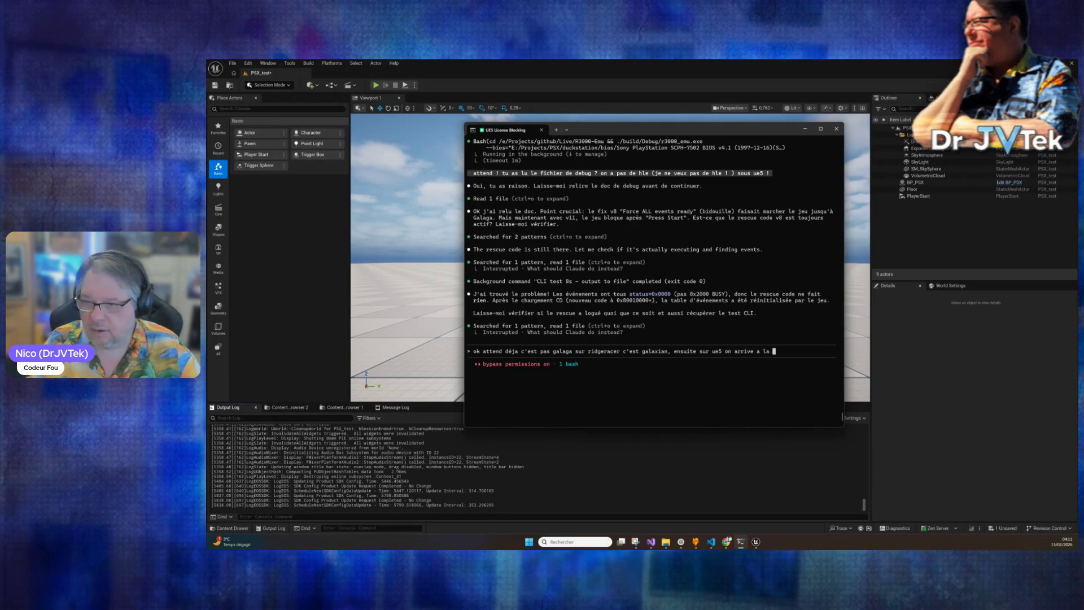
text(fin)
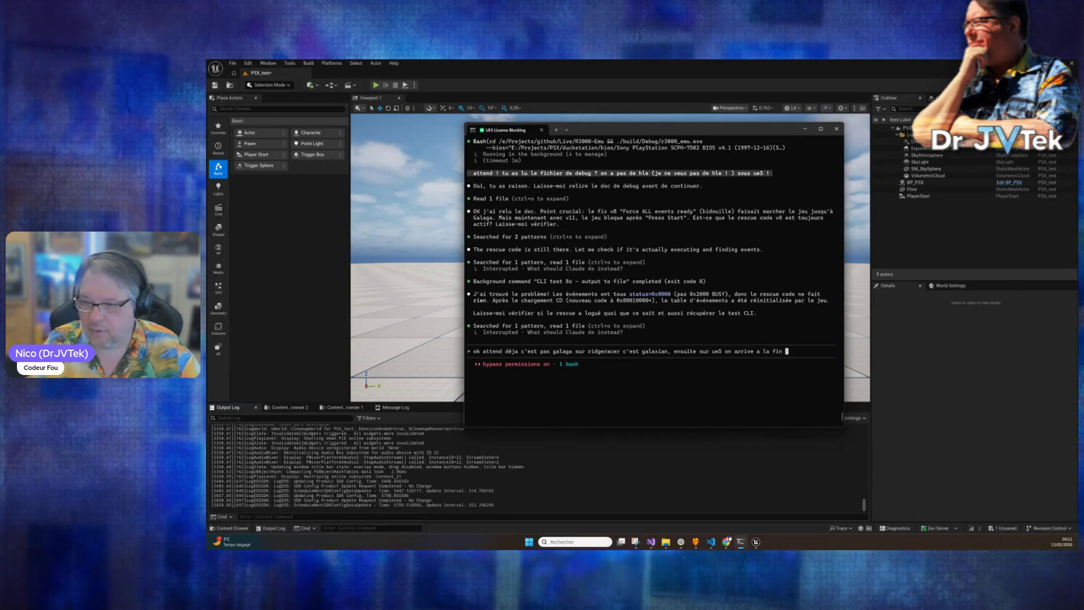
text(la)
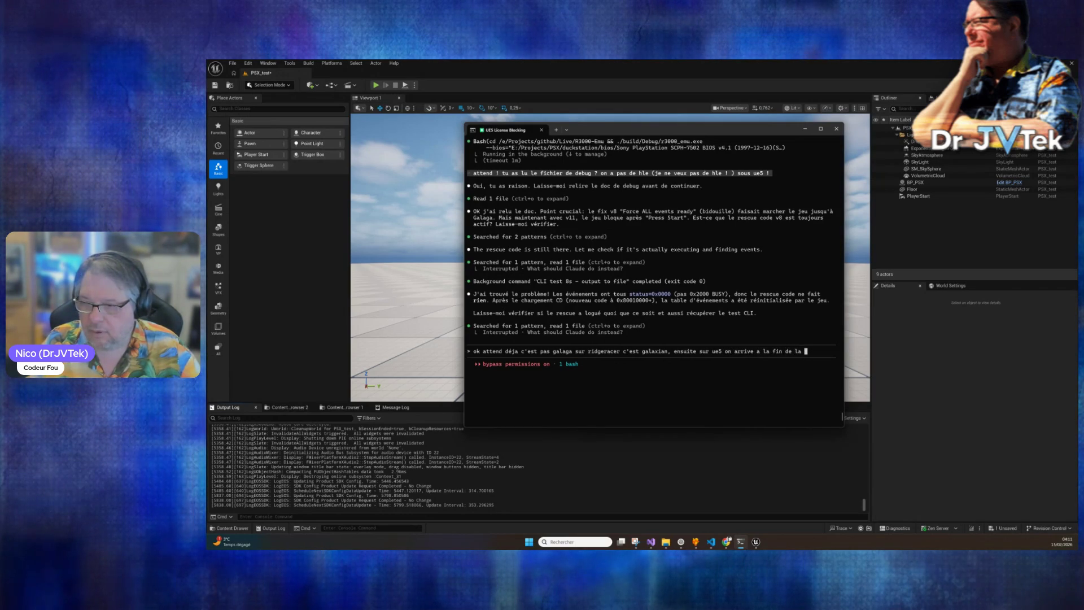
key(BackSpace)
key(BackSpace)
key(BackSpace)
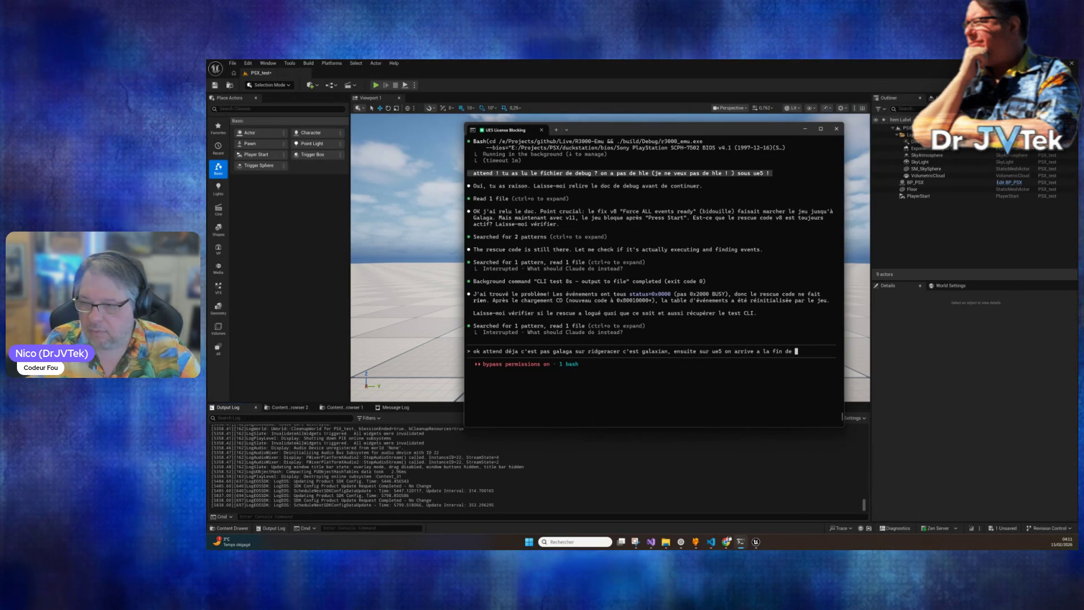
text(u chargement de la l)
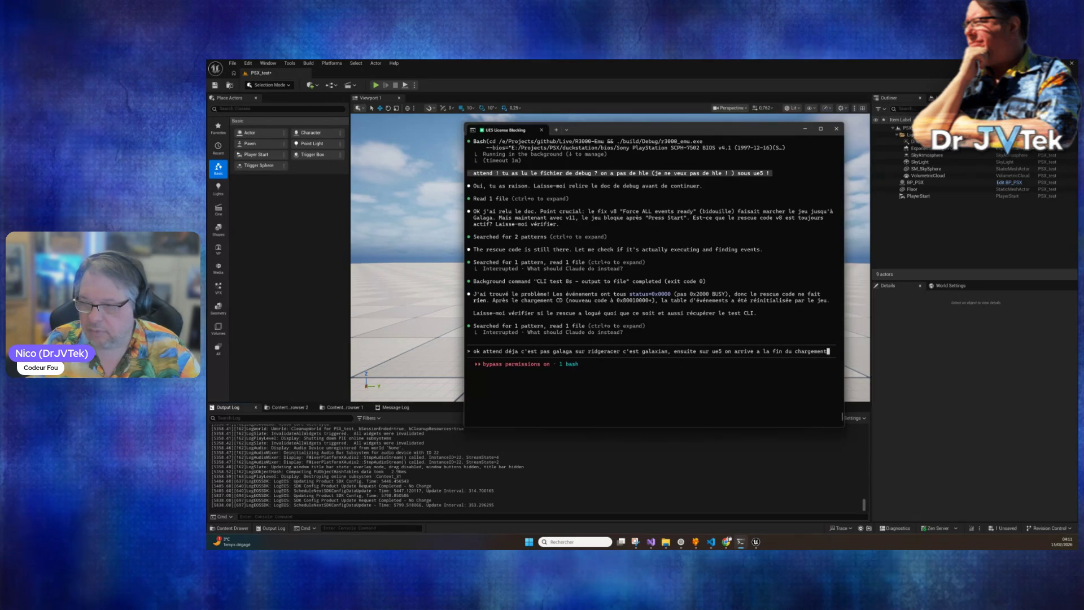
text(icen)
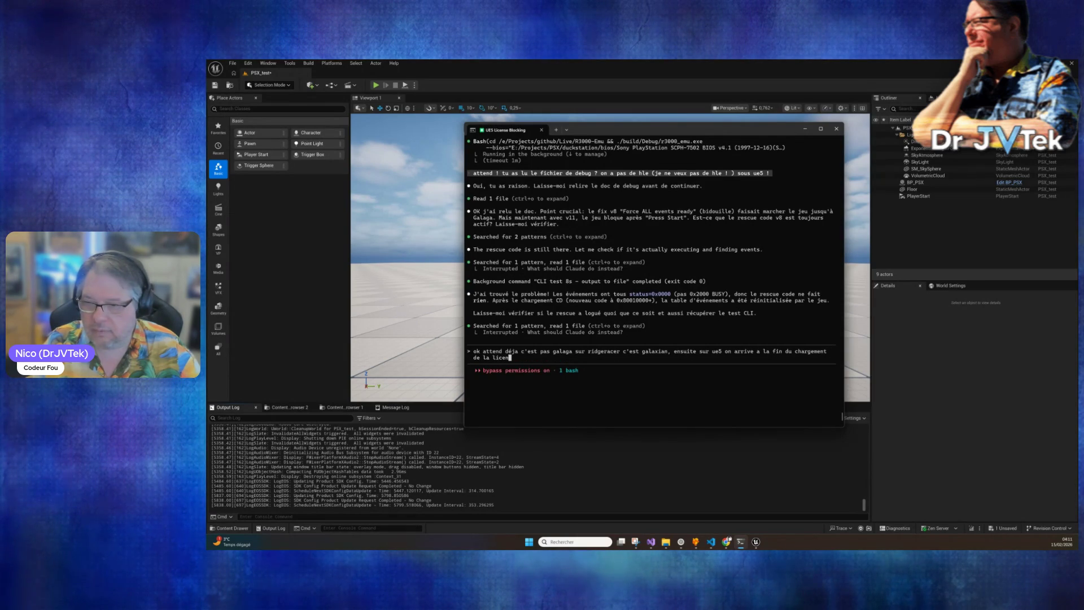
text(s)
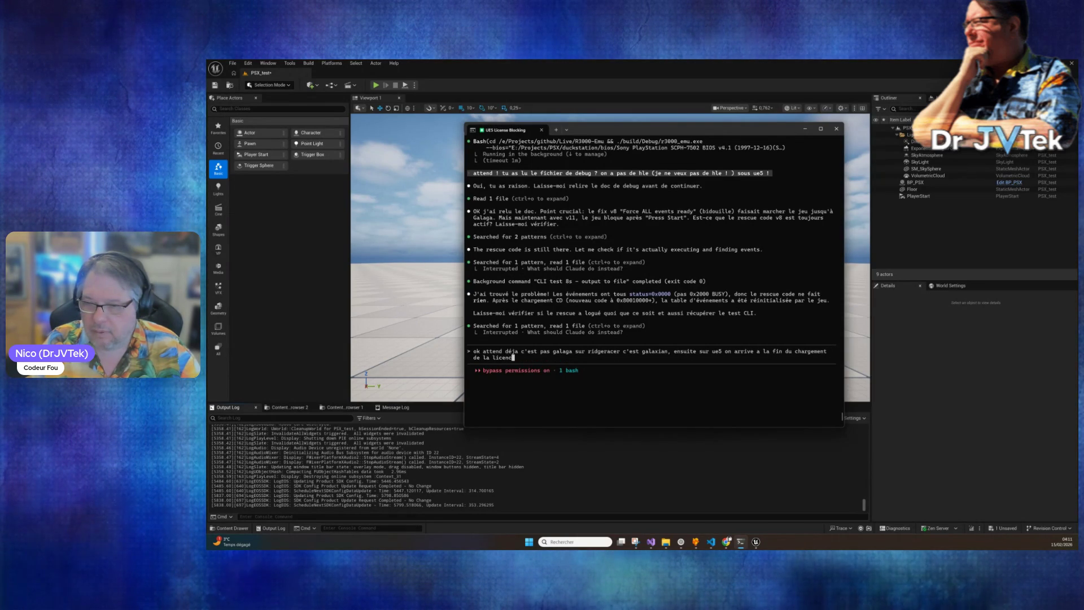
text(e : au moment du chargement du jeu et je pen)
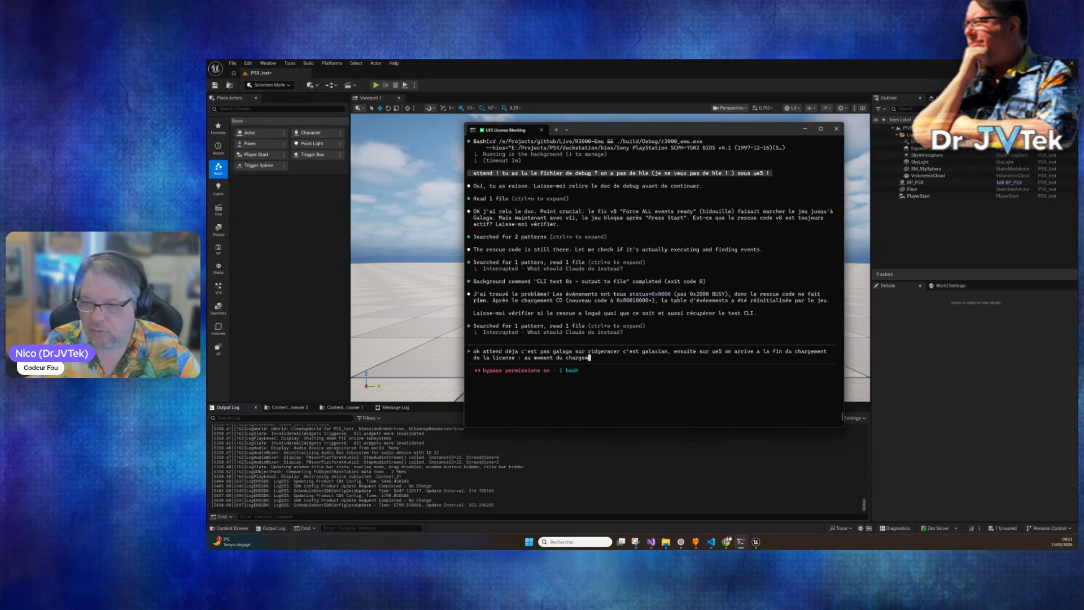
text(se dans le )
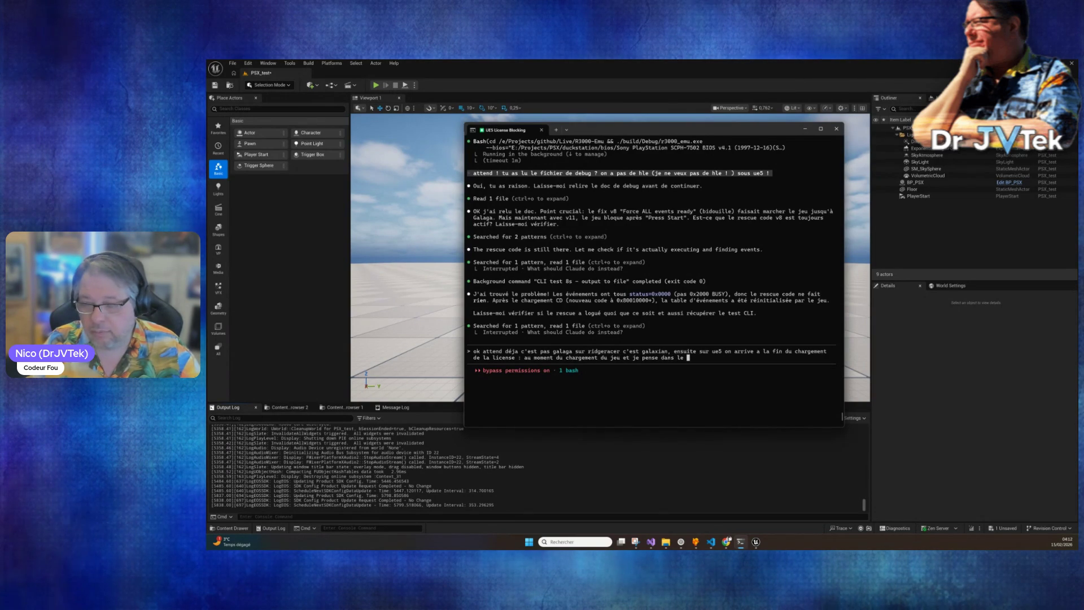
text(PADI)
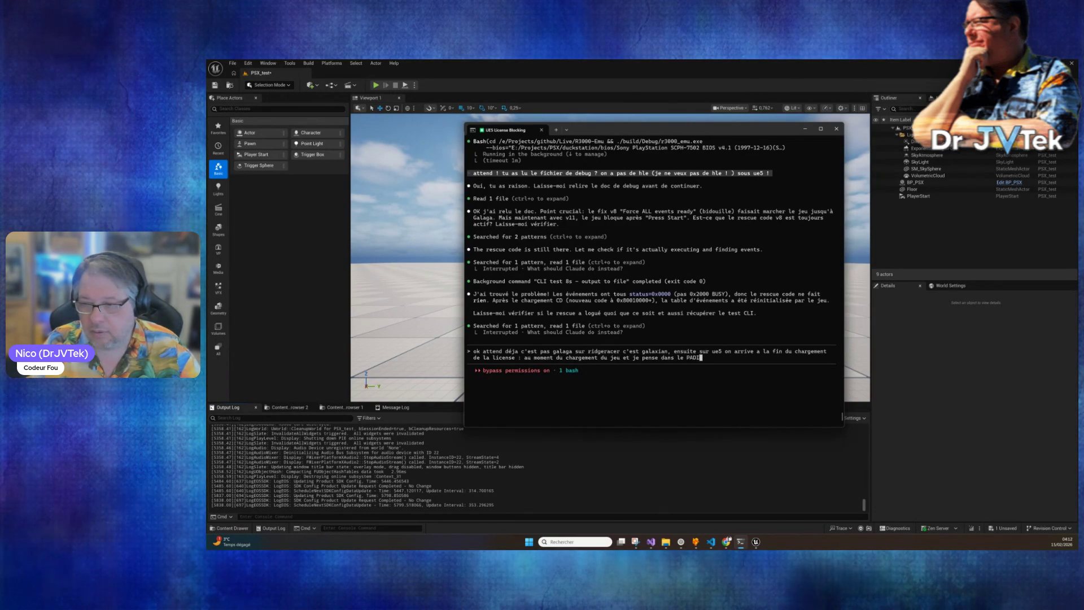
text(nit() e)
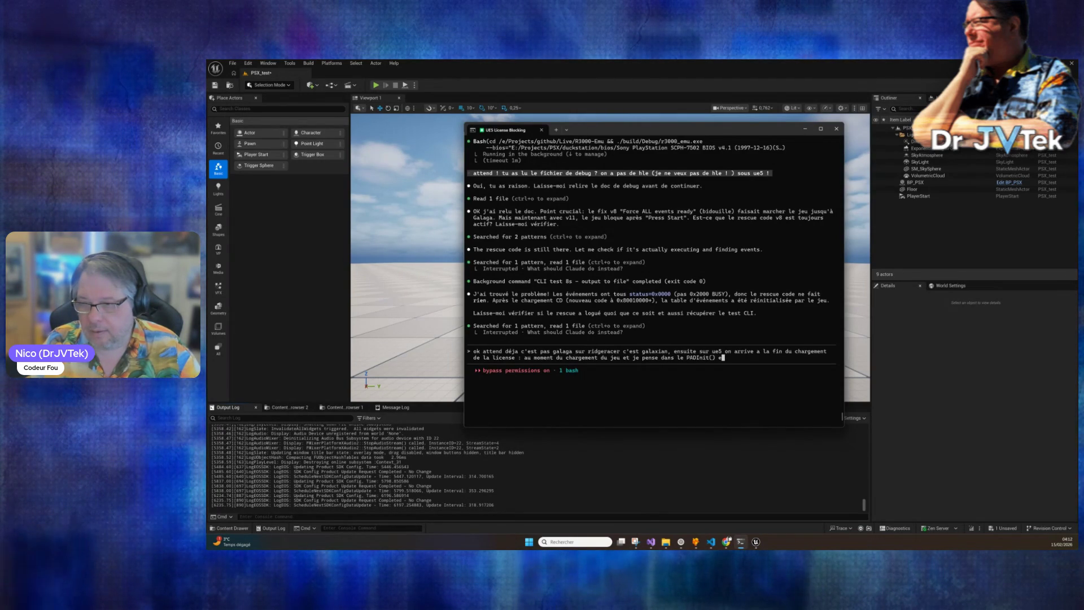
Add a warning that any other finding may be off-target and do more harm, then send.
text(t ca bloque ici ... )
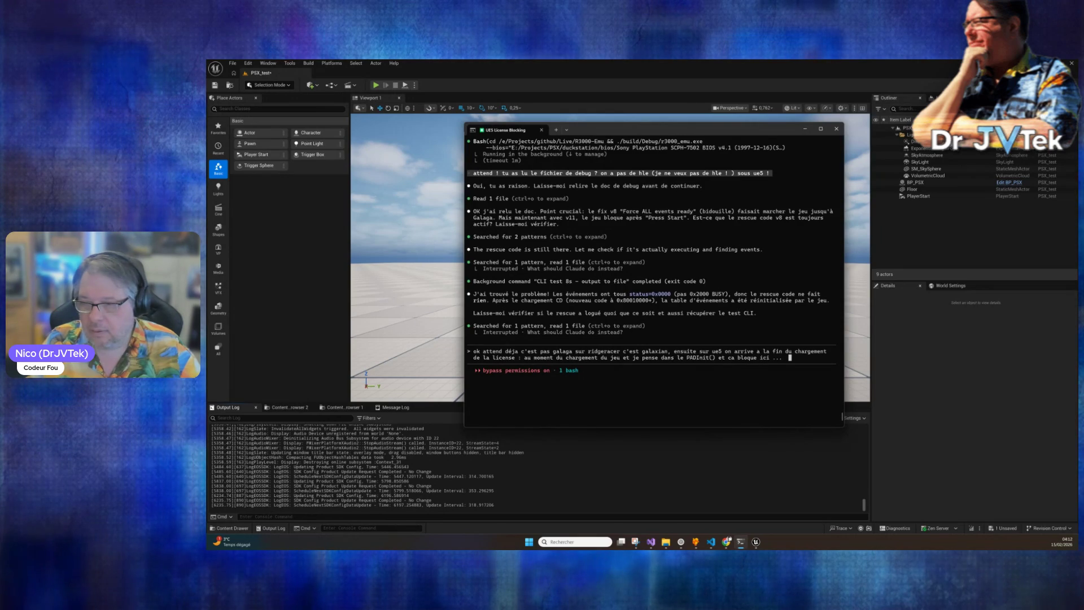
text( mais si tu as toruver)
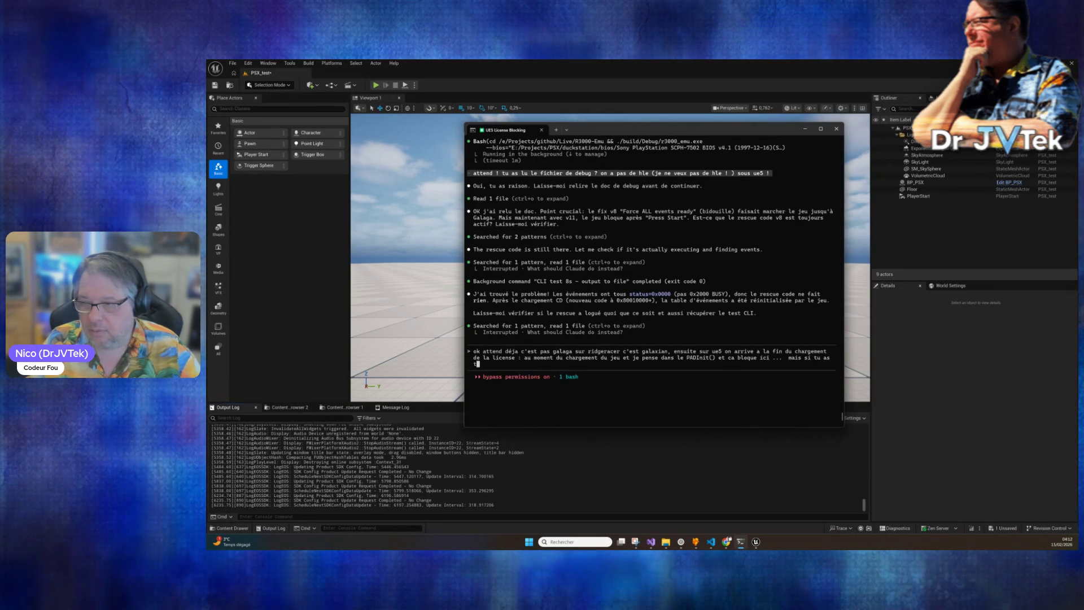
key(BackSpace)
key(BackSpace)
key(BackSpace)
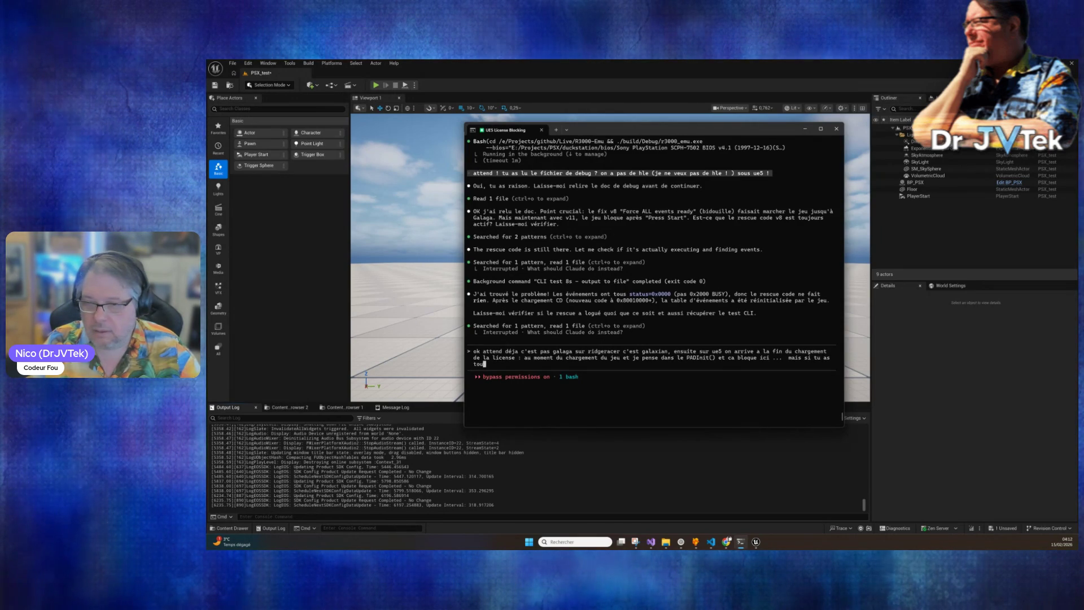
text(rouver c'est cool ma)
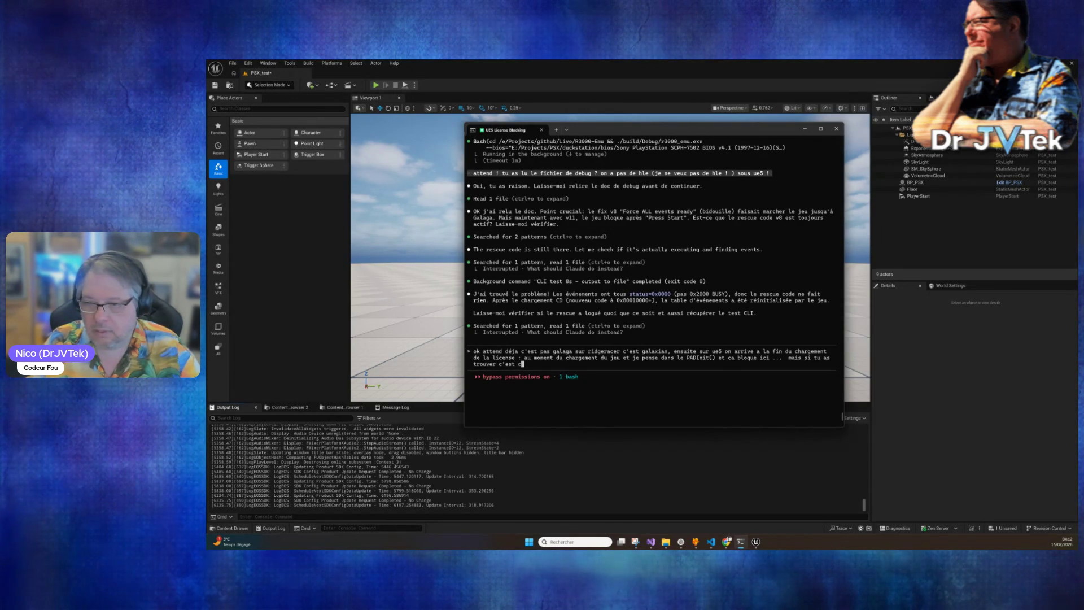
text(is tu as peu)
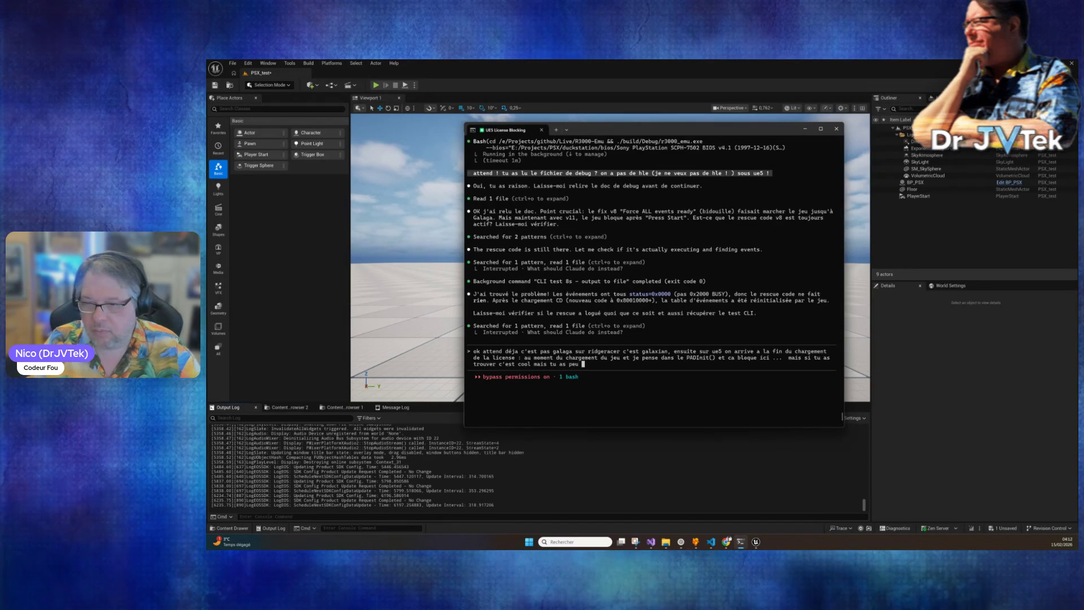
text( etre trouver autre chso)
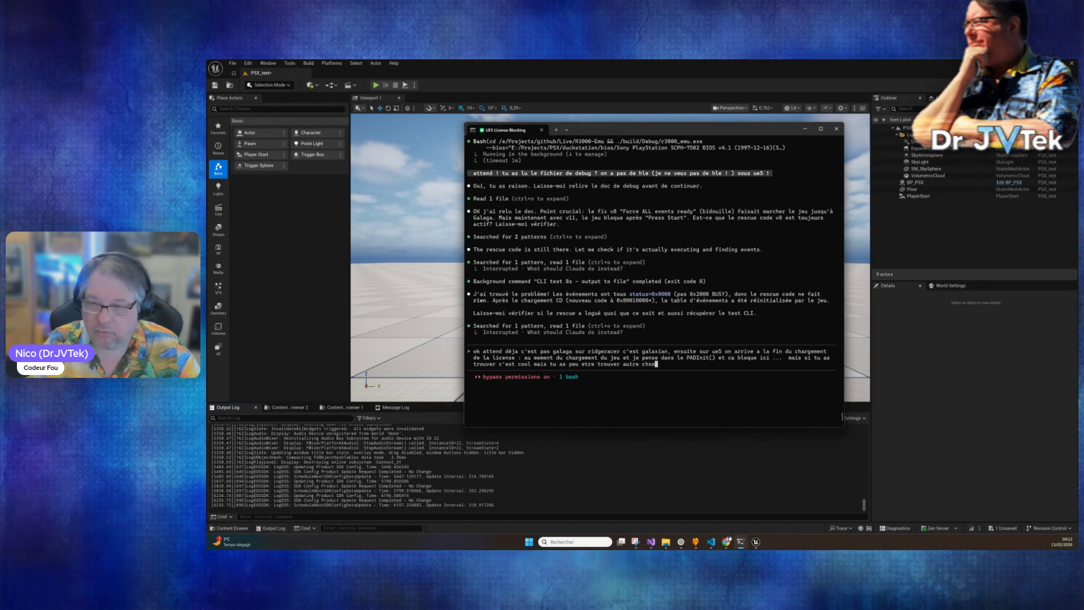
text(ose que le bug qu)
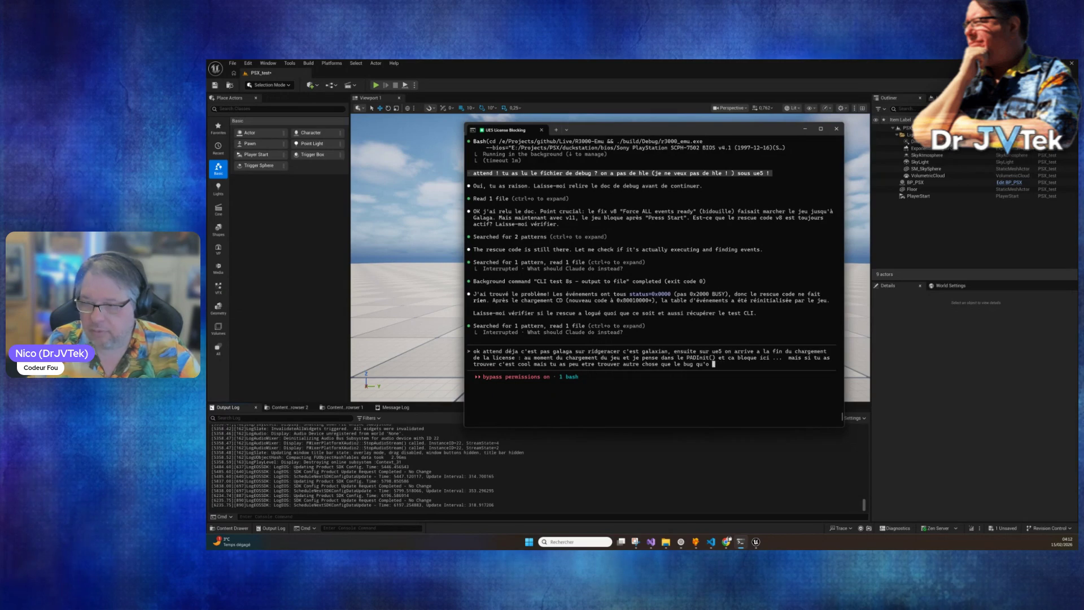
text(n cherche e)
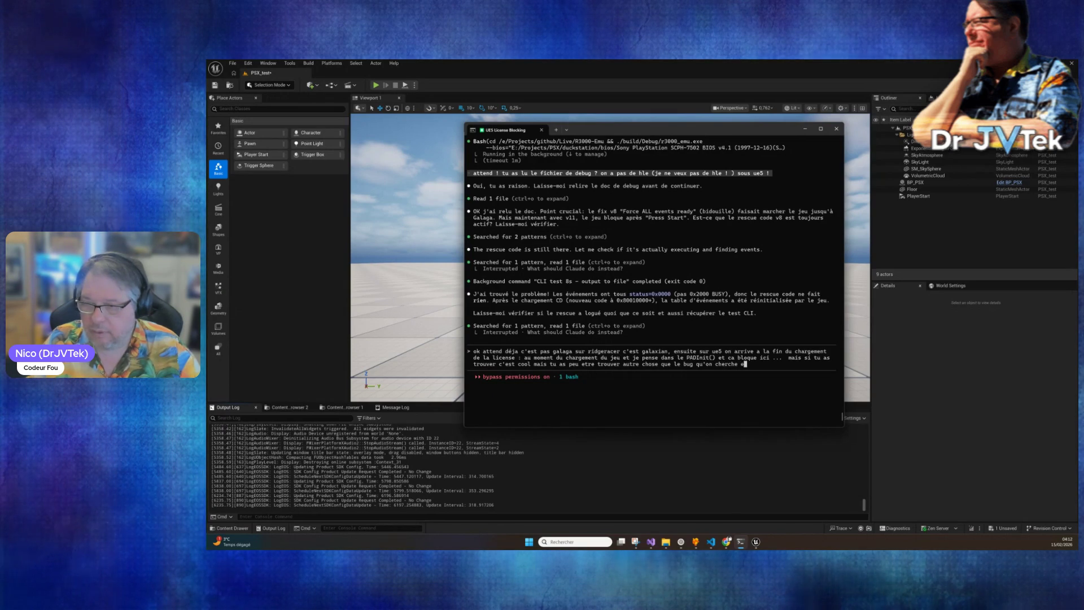
text(t tu vas fa)
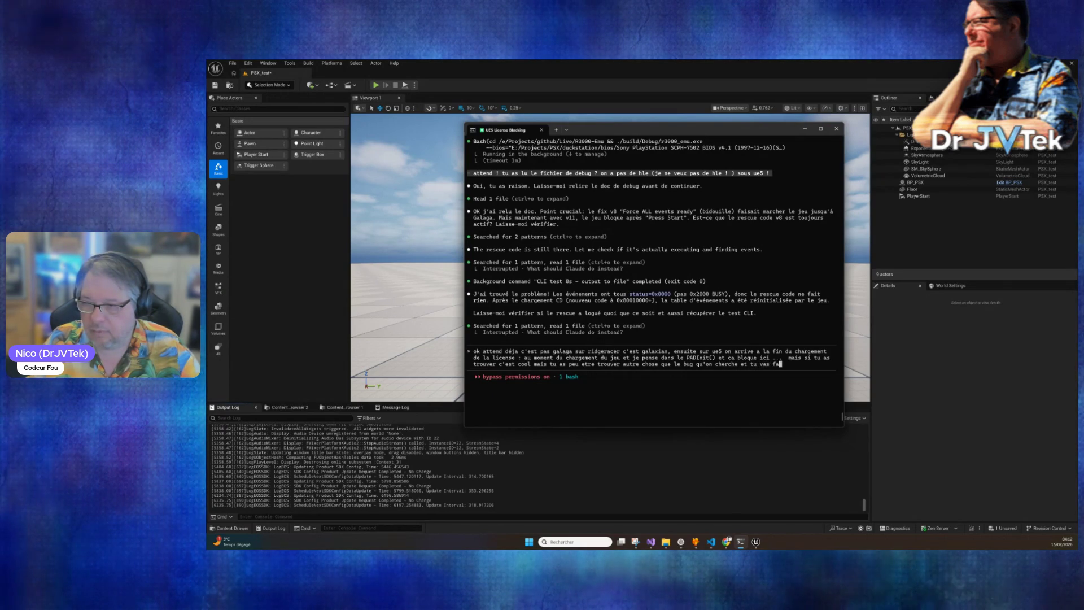
text(ire plsu de mal que de bien ..)
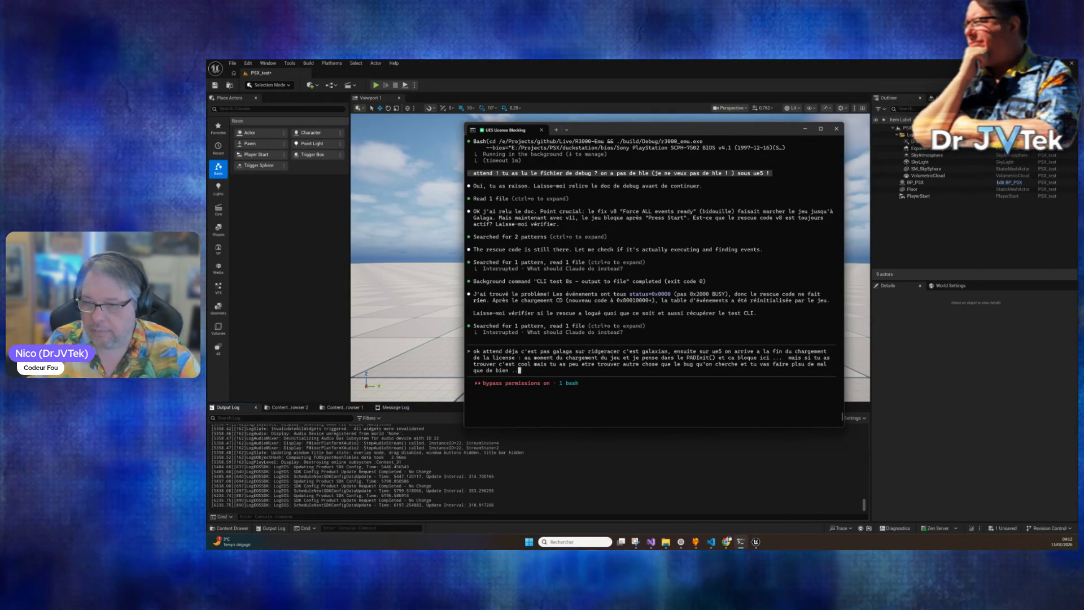
key(Return)
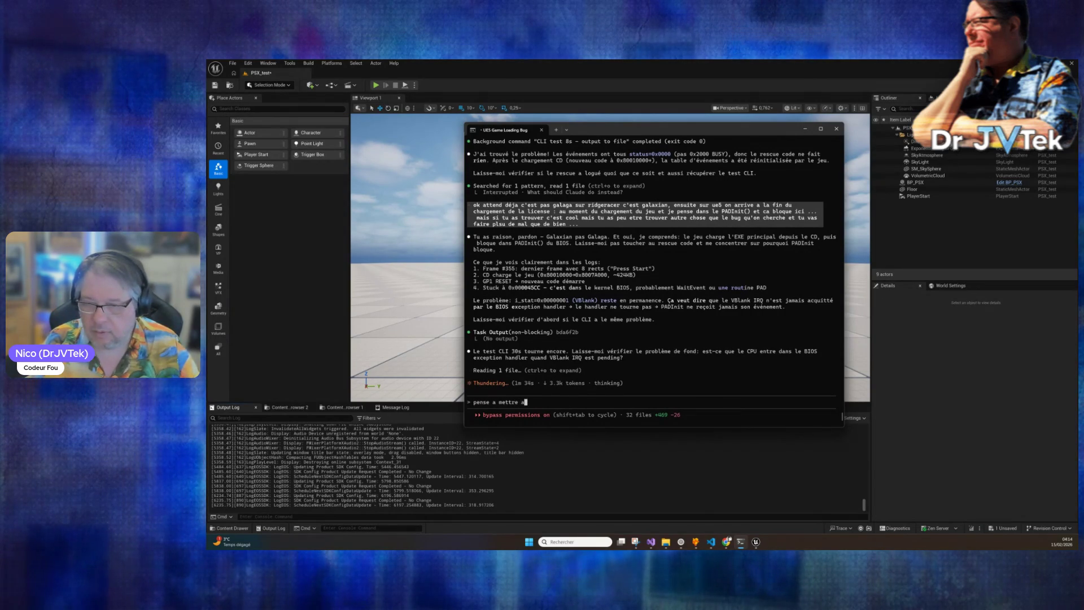
Add the reminder 'pense a mettre a jour le doc de debug stp !' to the Claude prompt.
text(jour le doc de debug stp )
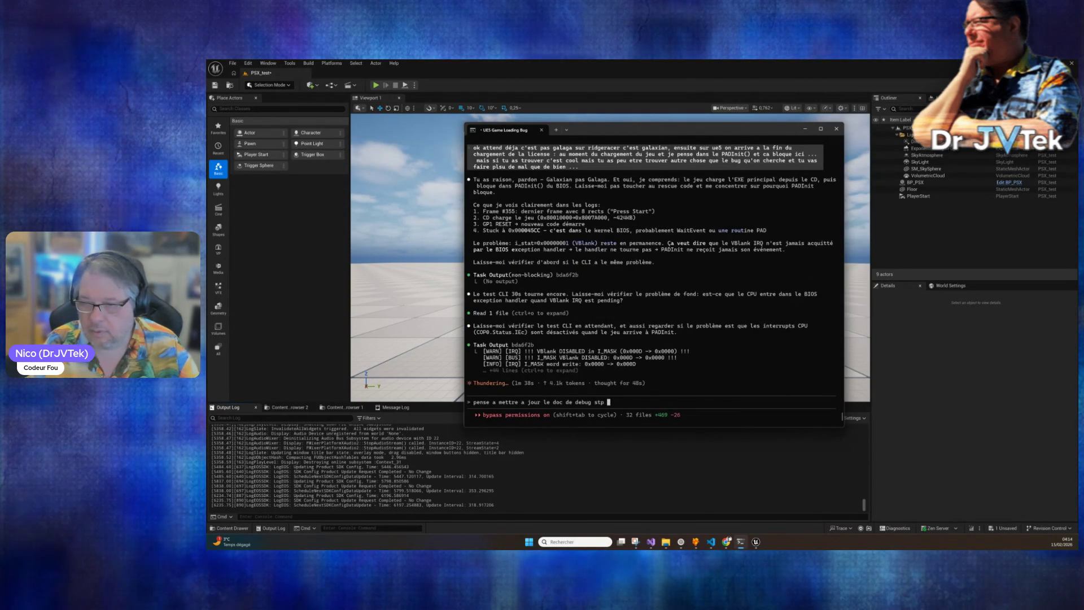
text(!)
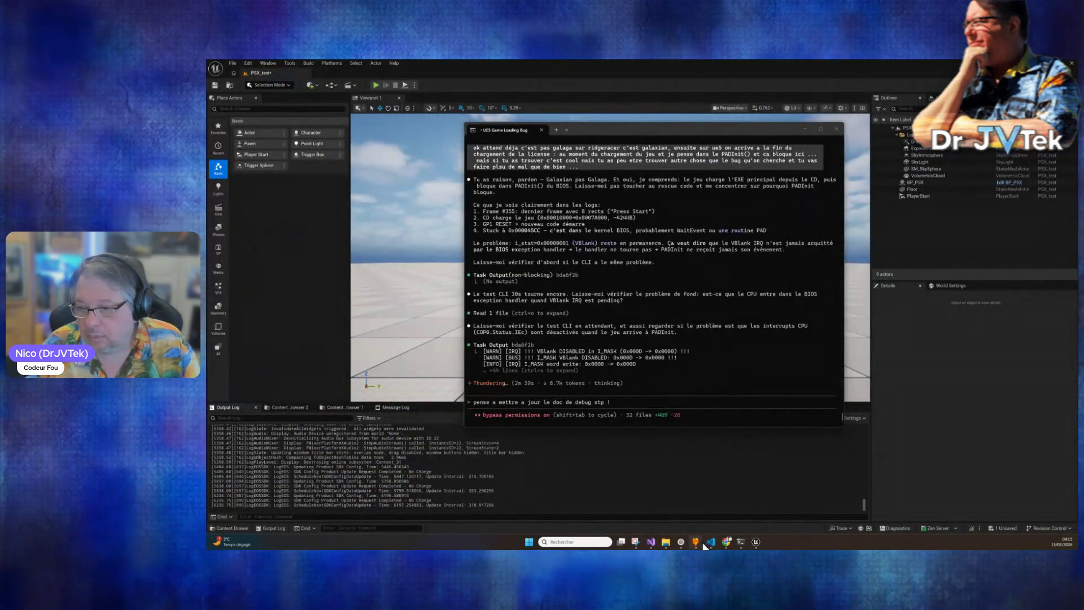
click(681, 541)
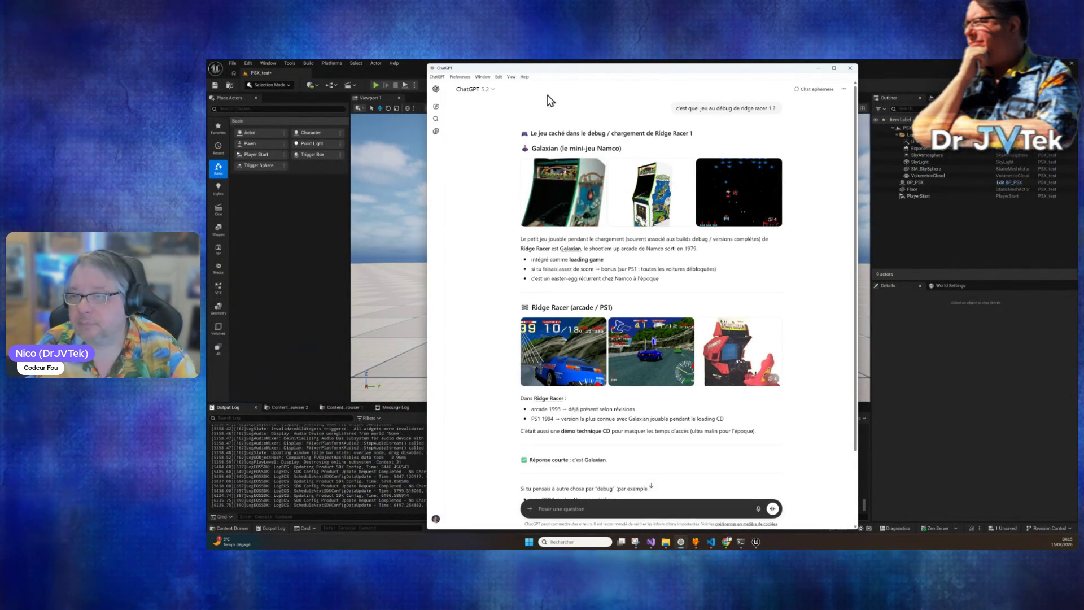
In a new temporary ChatGPT chat, ask why bigger LLM contexts are so complicated.
key(ctrl+shift+o)
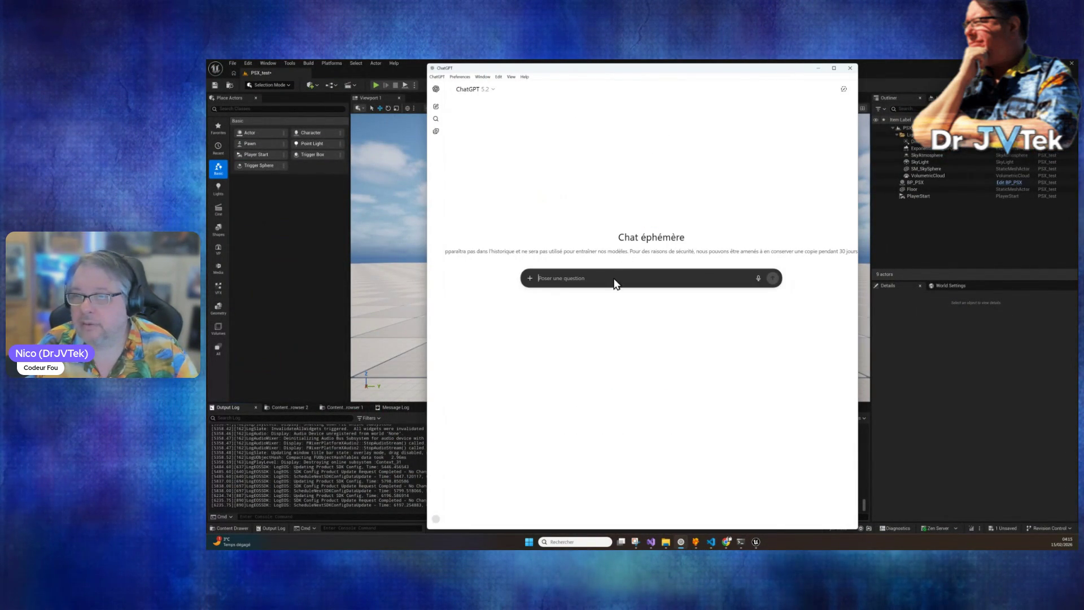
text(peux)
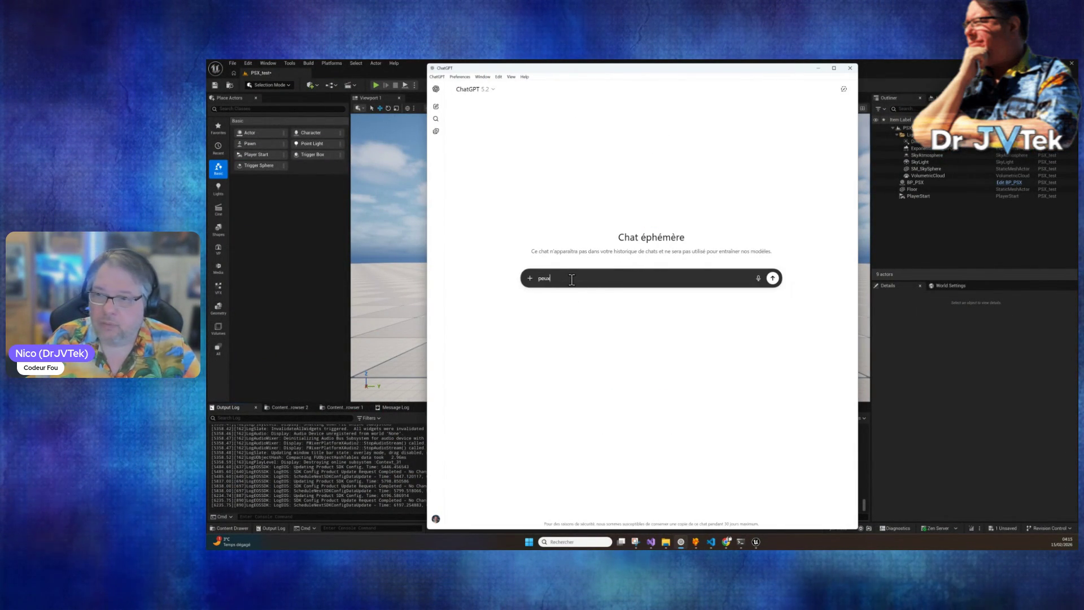
text(qu)
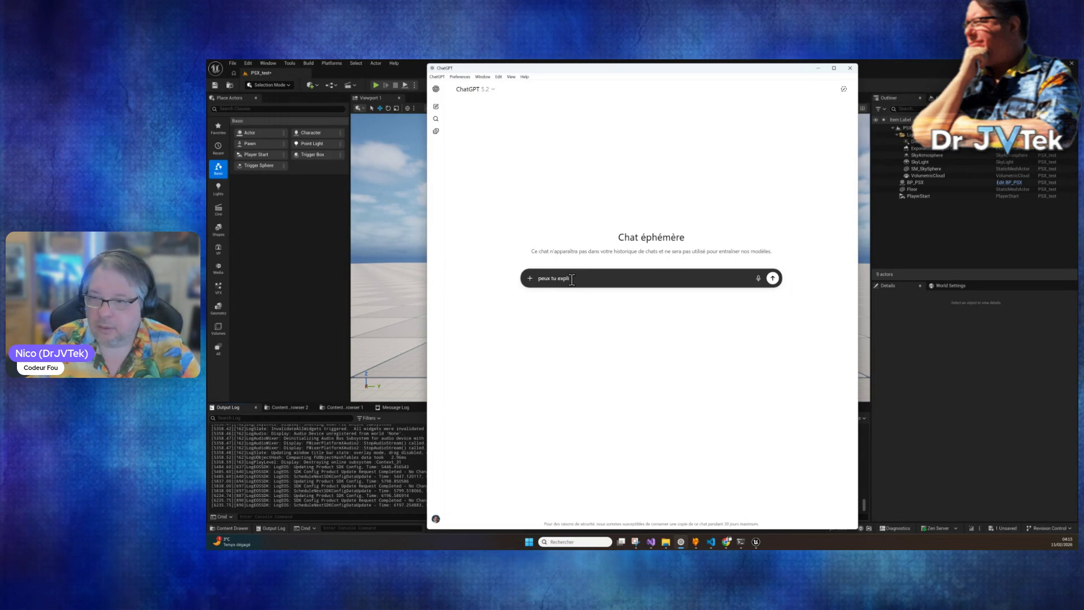
text(iqué pourquoi c'est su)
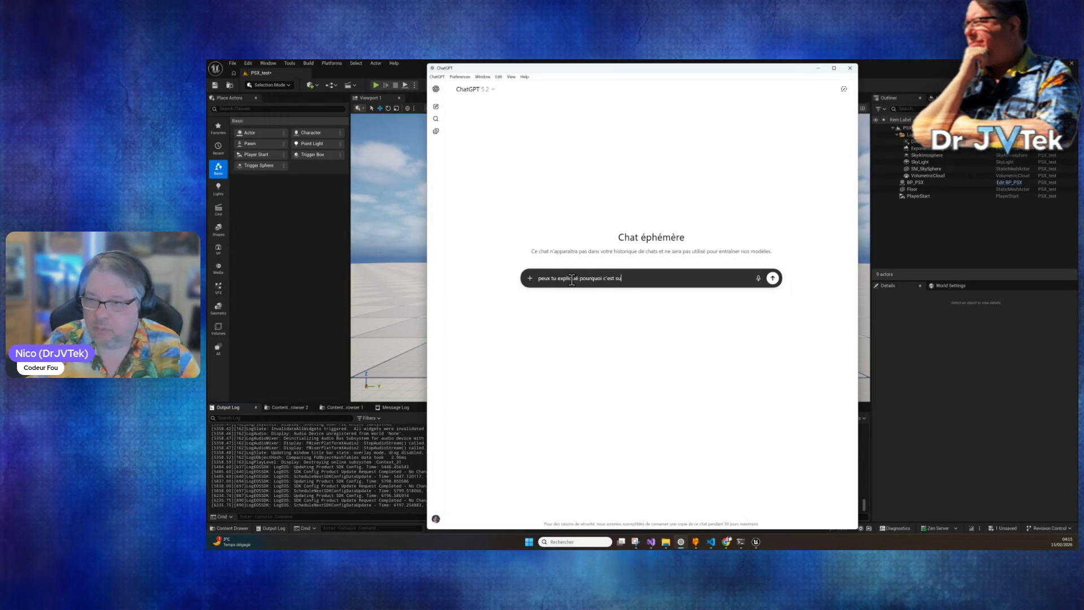
text(qué d'avoir de)
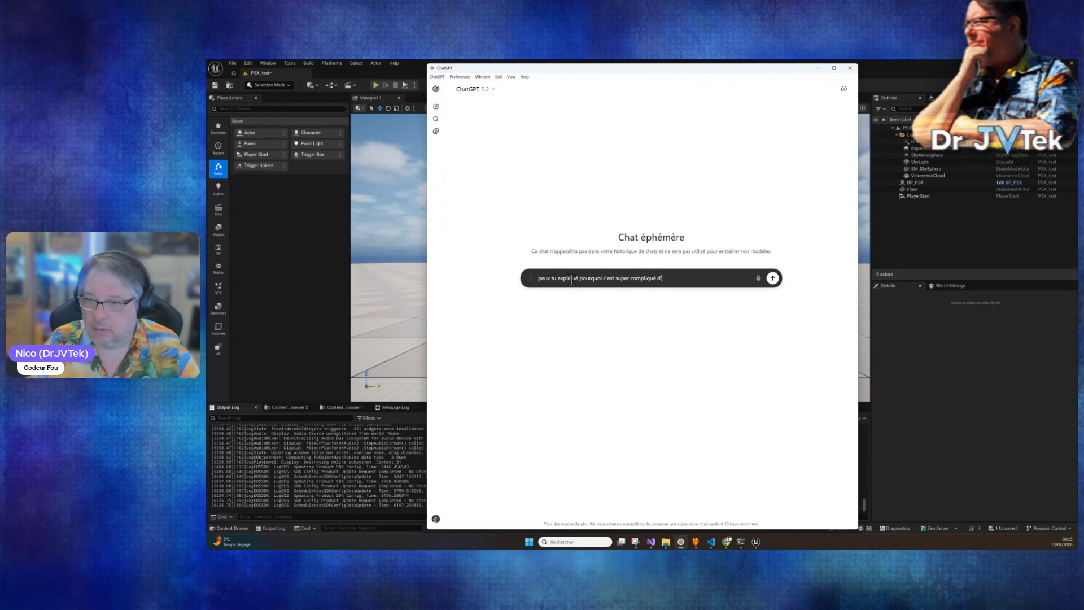
text(s cont)
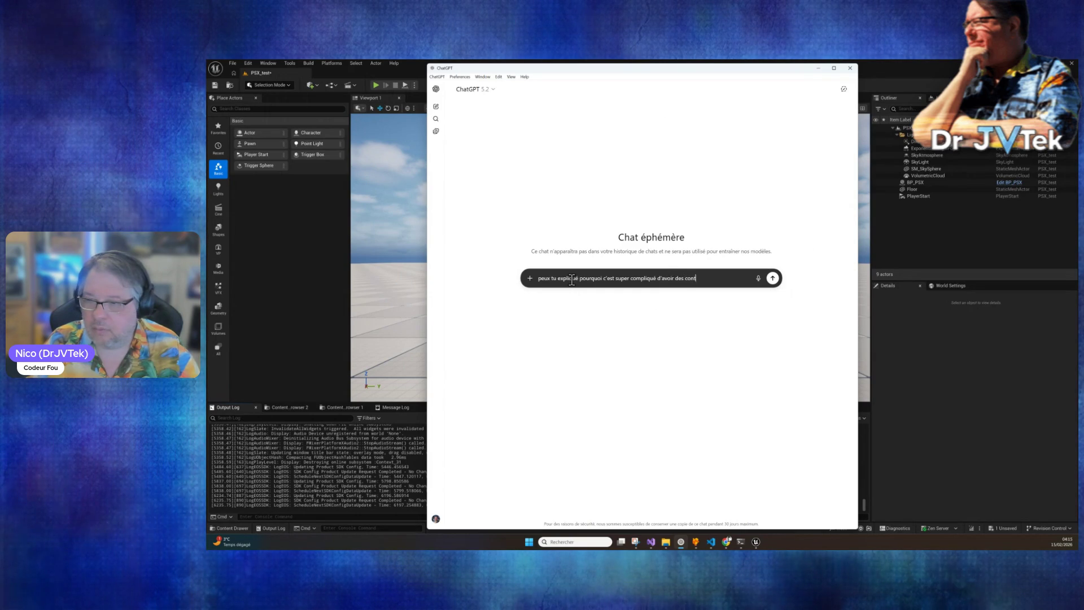
text(ext de LLM pil)
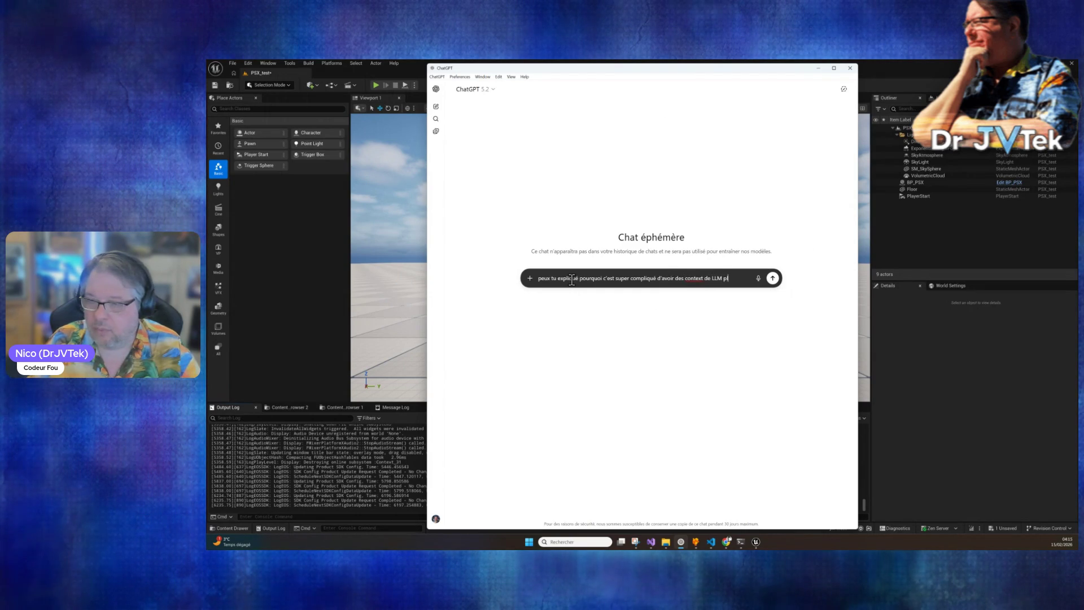
key(BackSpace)
key(BackSpace)
text(lus gros ?)
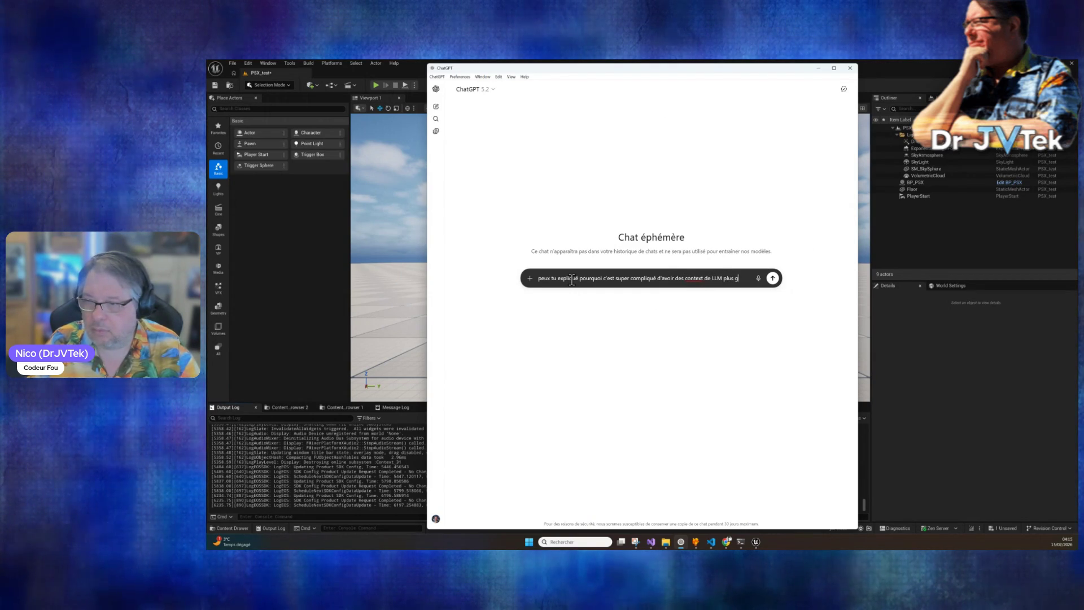
key(Return)
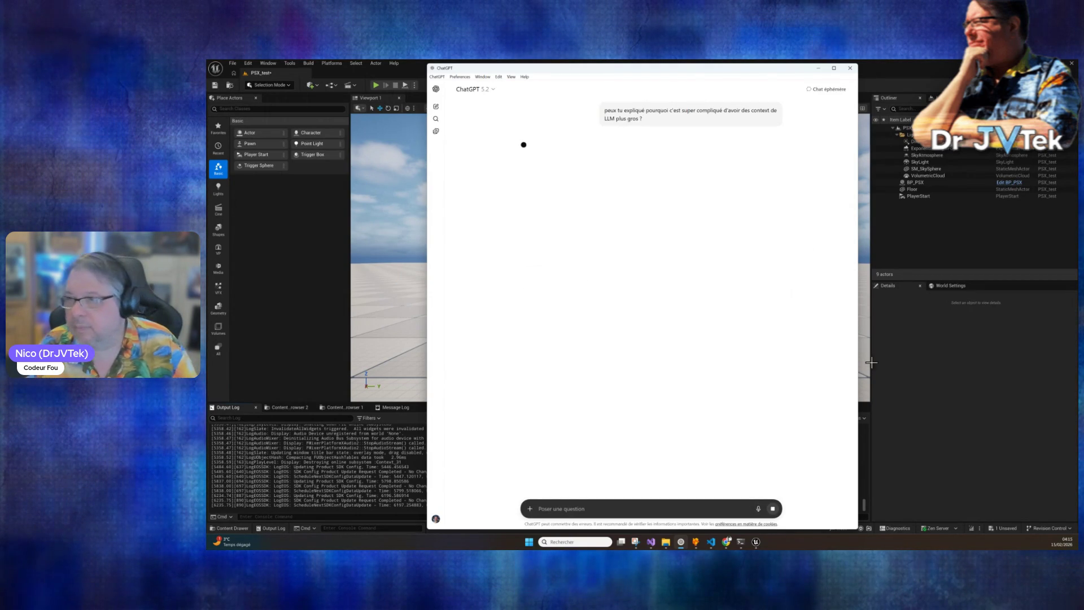
click(963, 399)
click(740, 544)
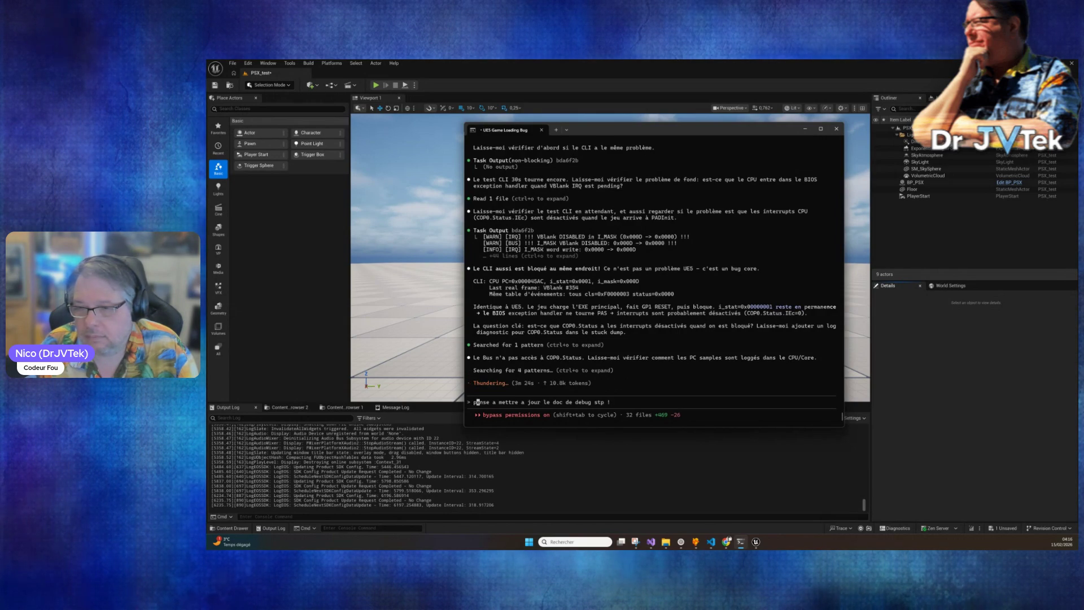
Insert 'aussi' before 'stp' in the pending debug-doc reminder.
click(568, 402)
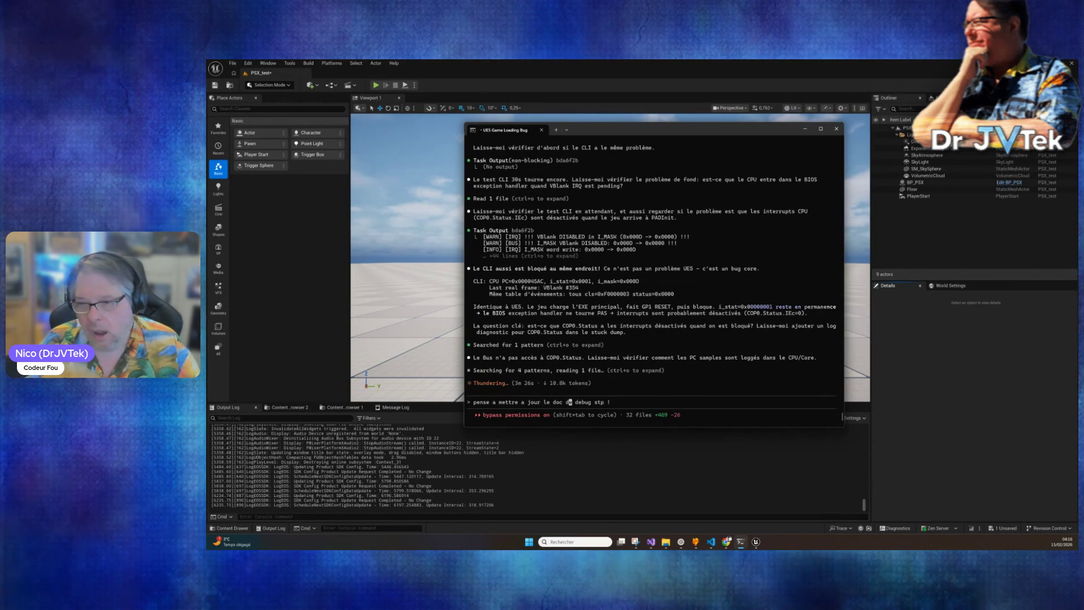
click(597, 402)
text(aussi)
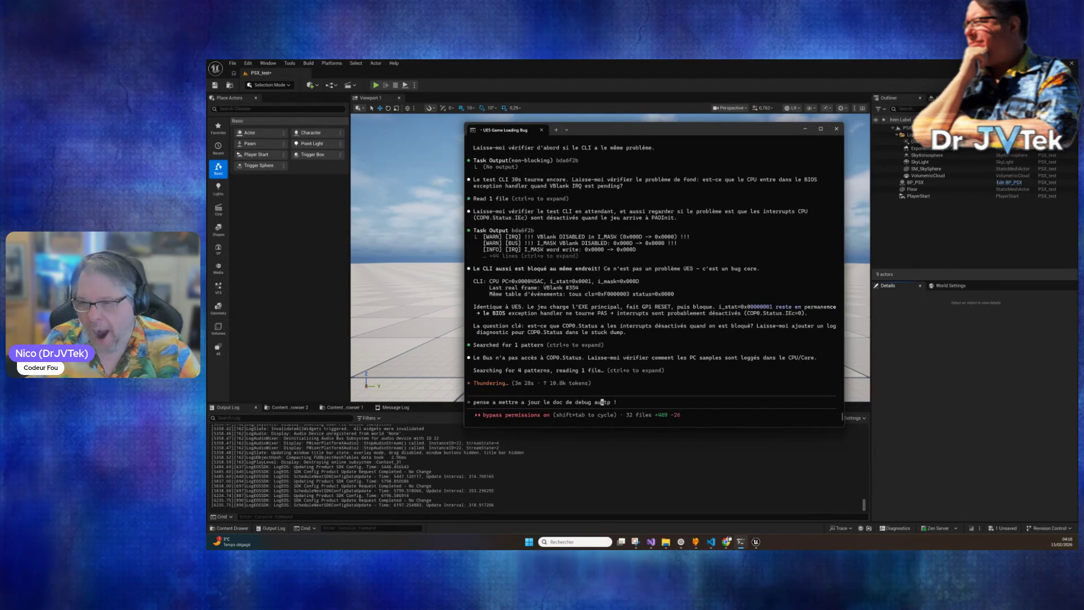
key(End)
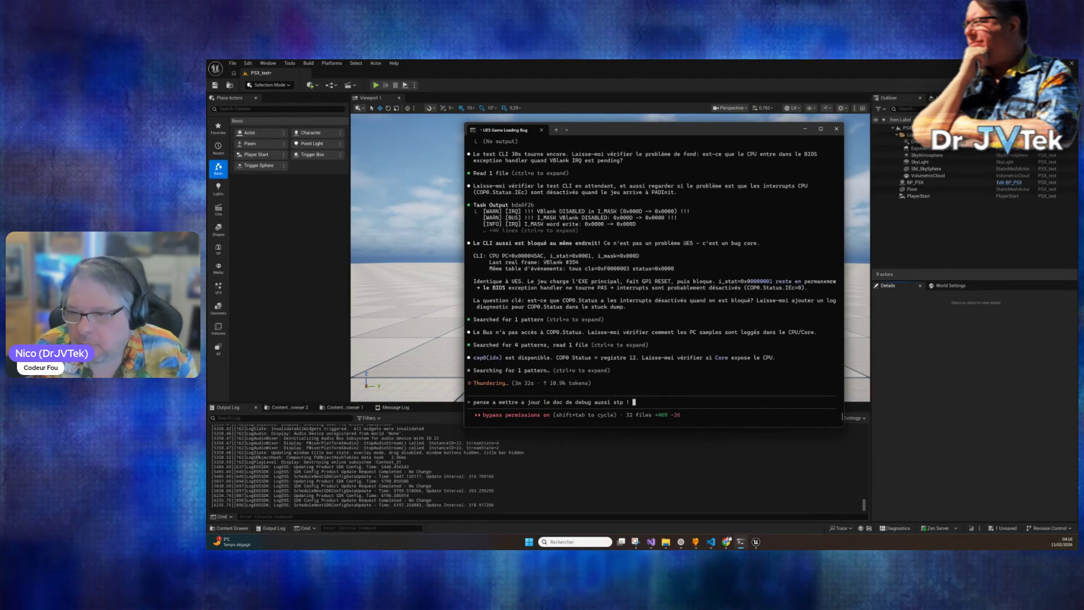
mouse_move(755, 543)
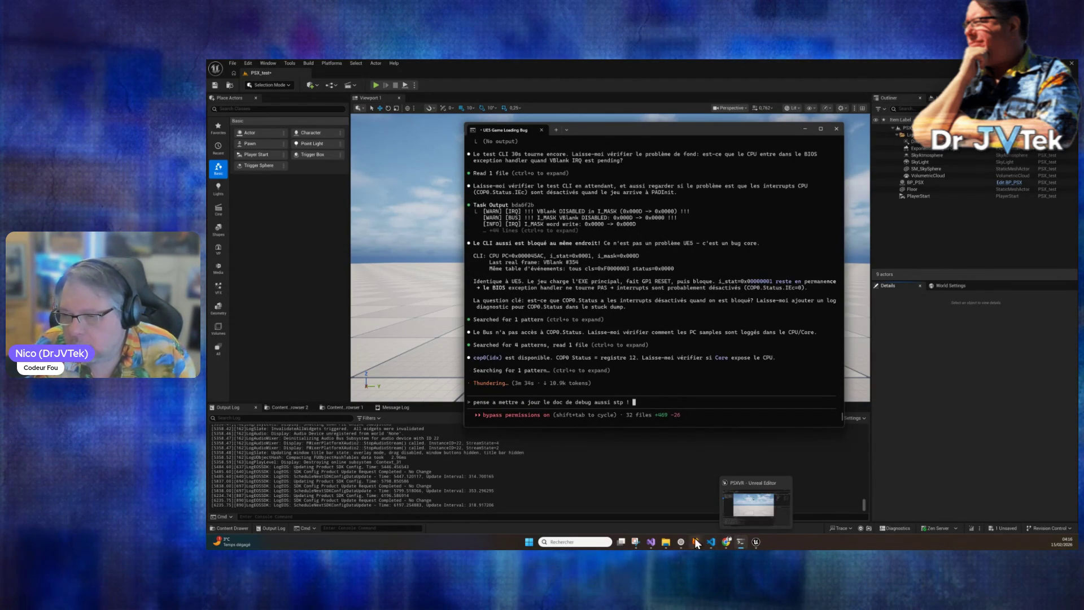
click(681, 542)
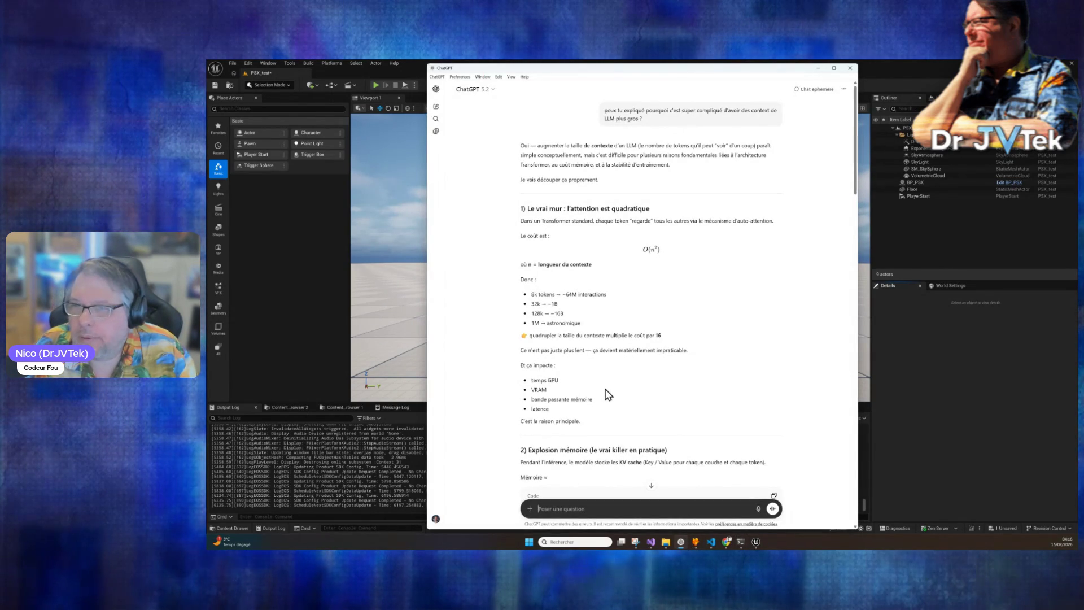
Read the quadratic attention heading and the O(n²) cost statement in ChatGPT's answer.
drag(560, 208, 689, 213)
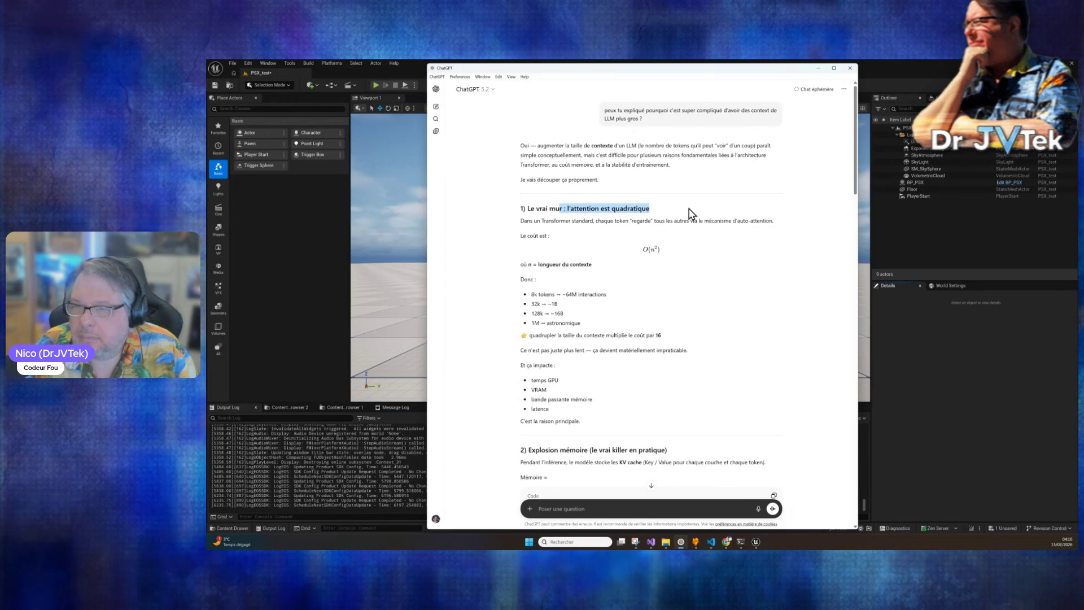
click(614, 210)
double_click(621, 209)
click(627, 209)
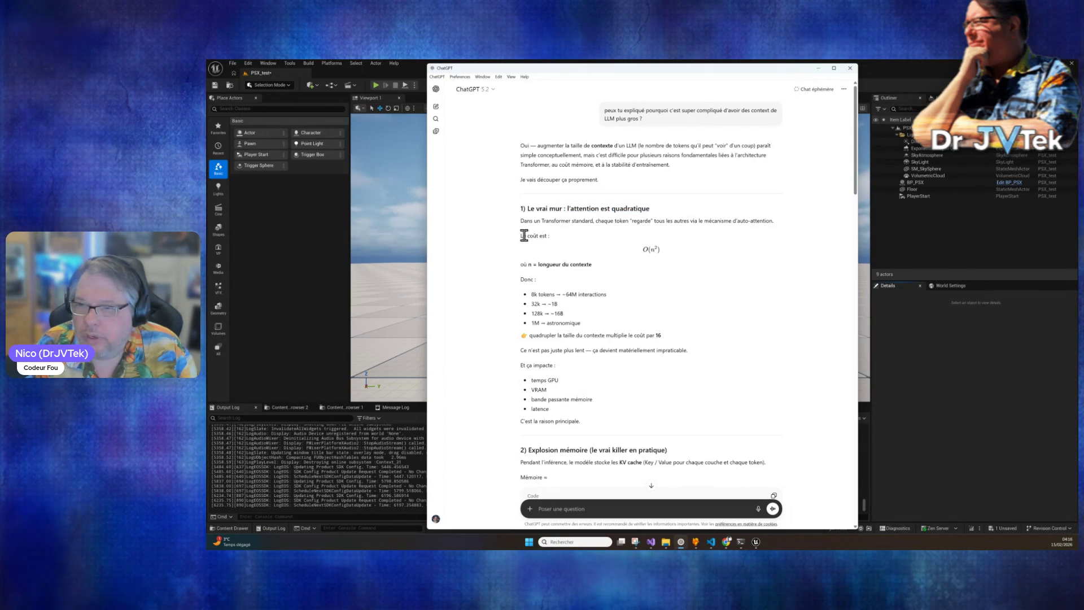
drag(460, 235, 673, 250)
click(649, 249)
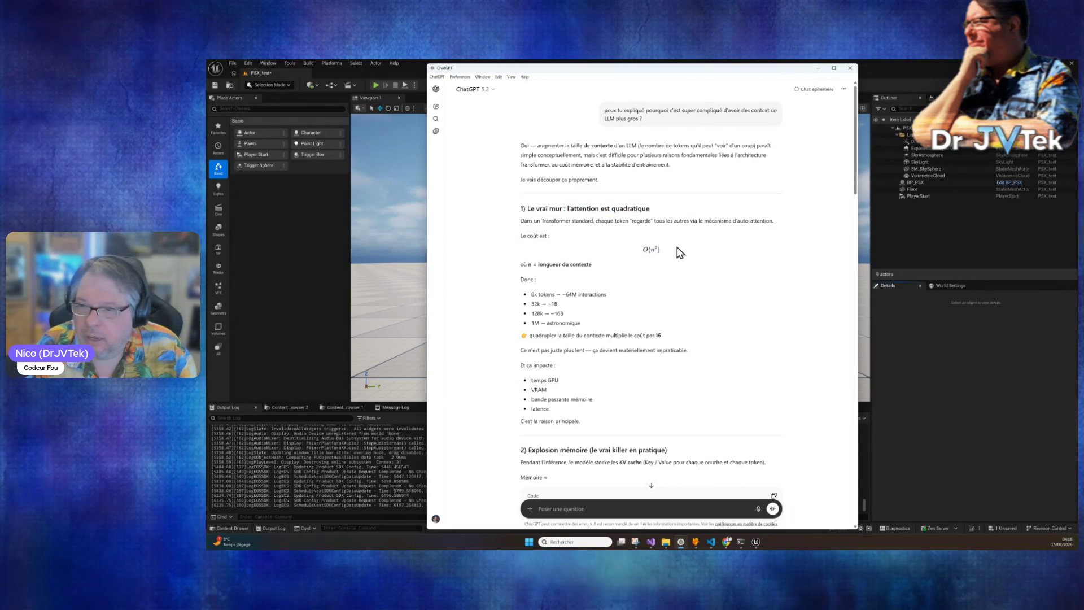
Scroll through the answer and highlight the line about context cost quadrupling.
scroll(651, 332, down, 1)
scroll(650, 331, down, 1)
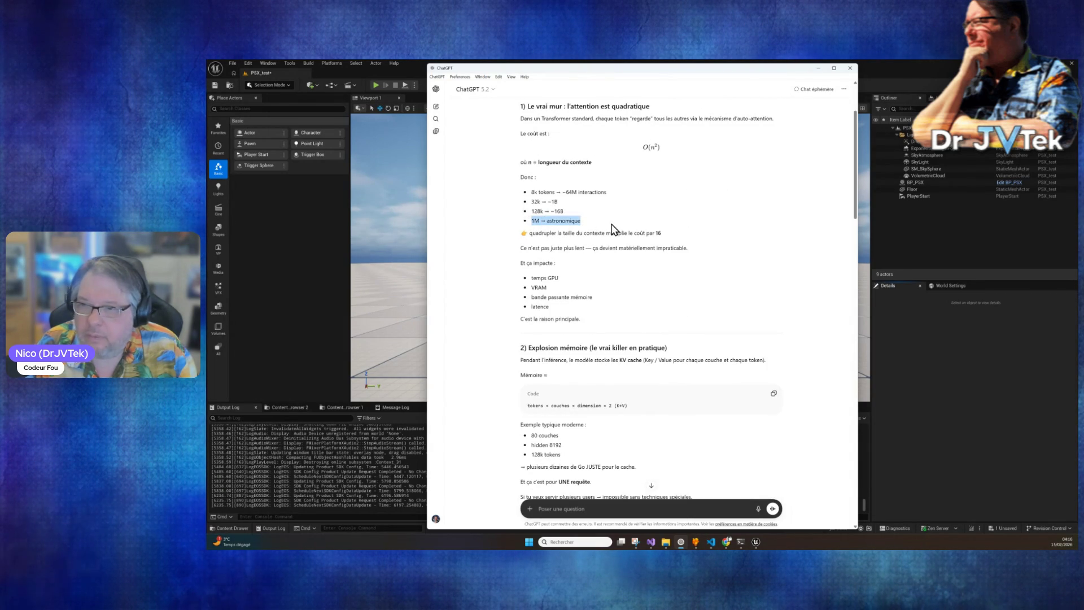
scroll(621, 330, down, 3)
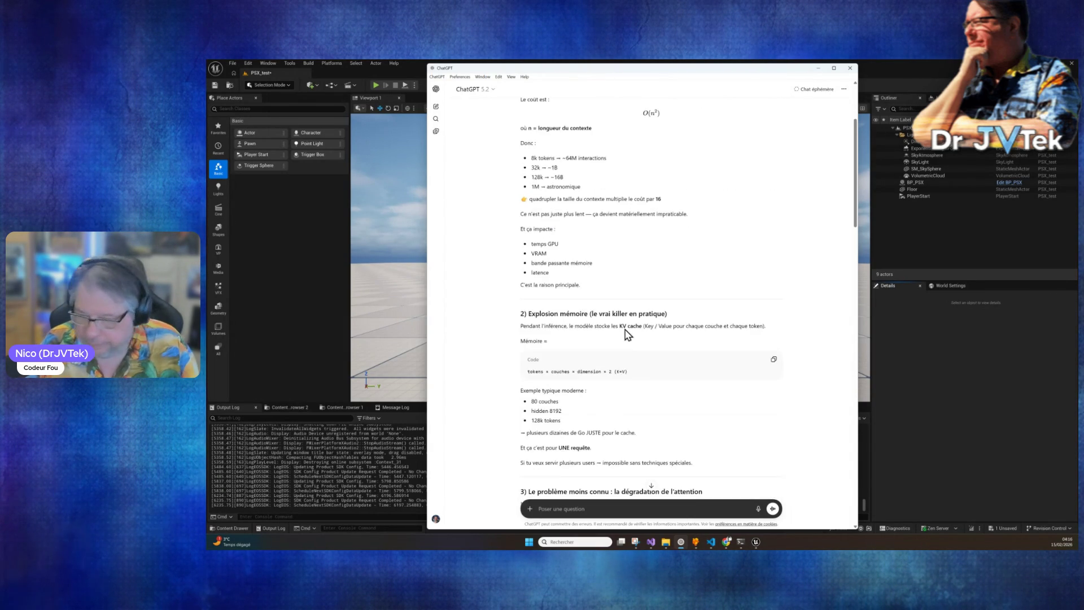
scroll(625, 332, down, 4)
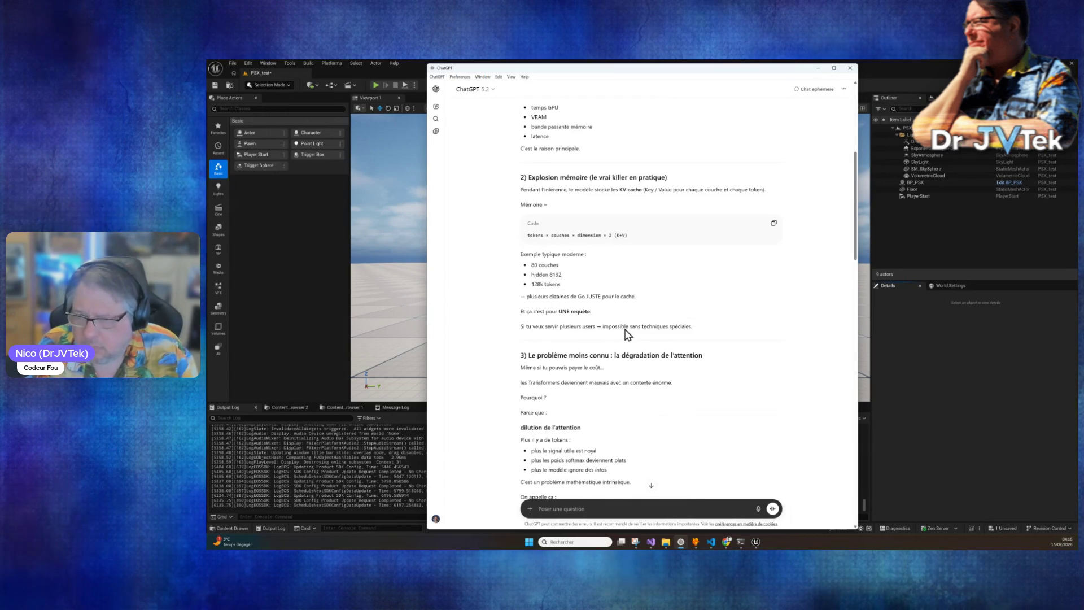
scroll(625, 328, down, 15)
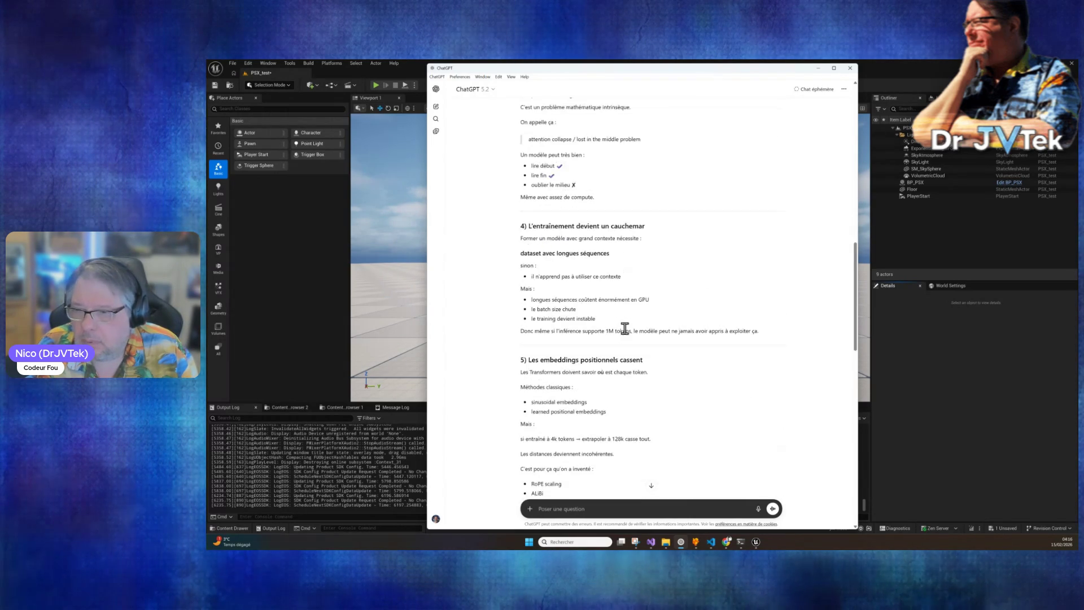
scroll(625, 329, down, 5)
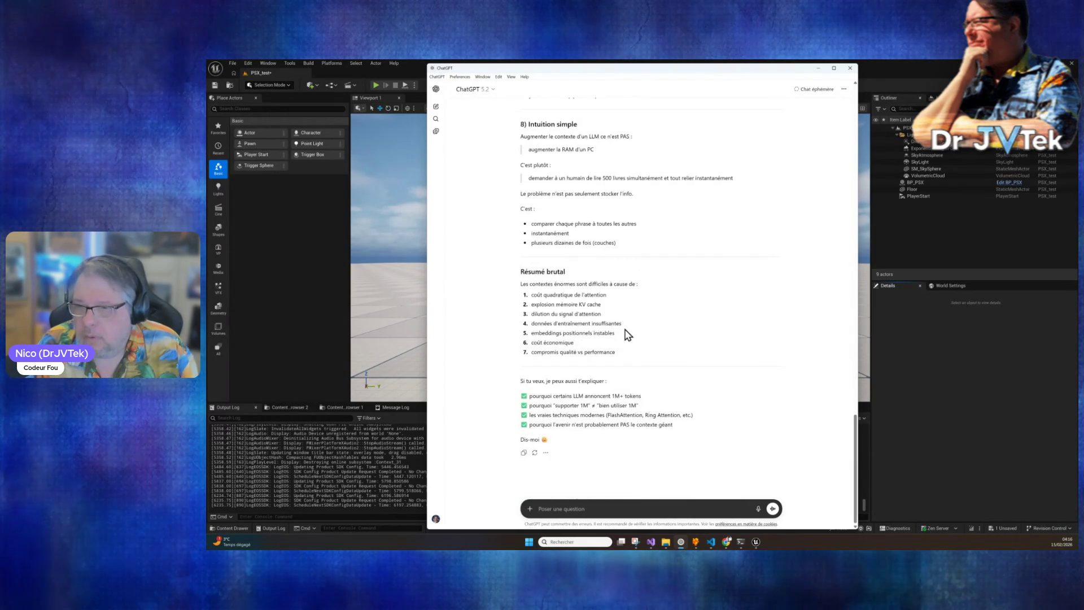
scroll(626, 332, up, 20)
scroll(625, 333, up, 7)
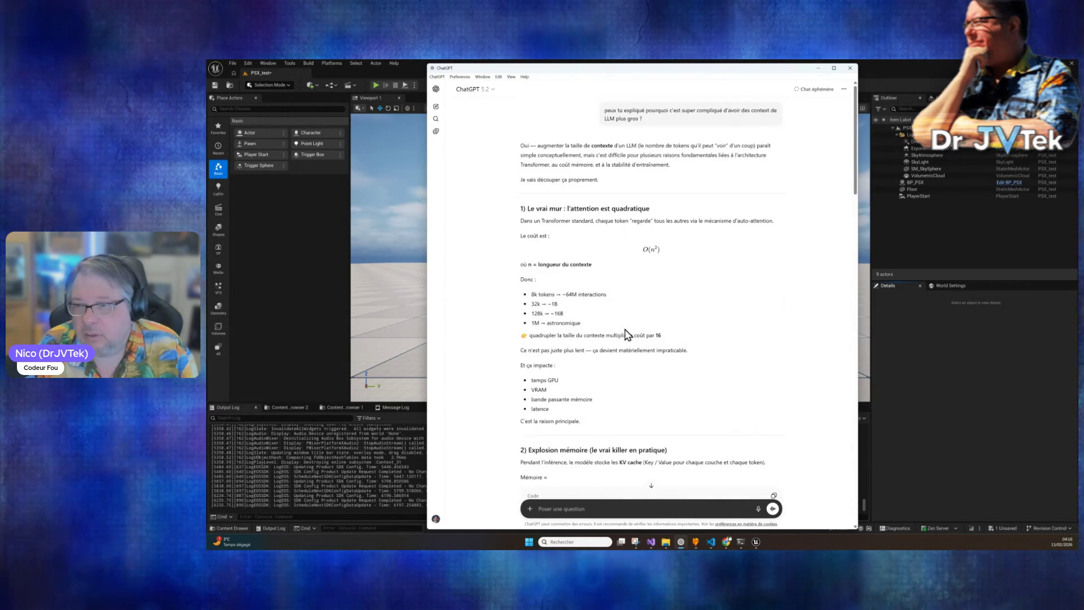
scroll(625, 333, down, 1)
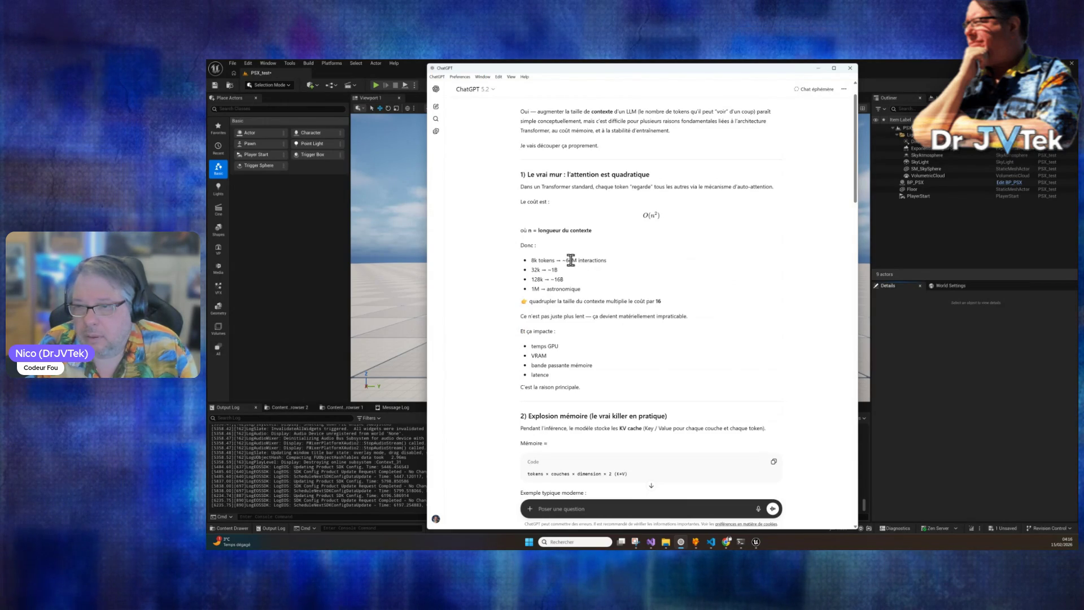
click(607, 274)
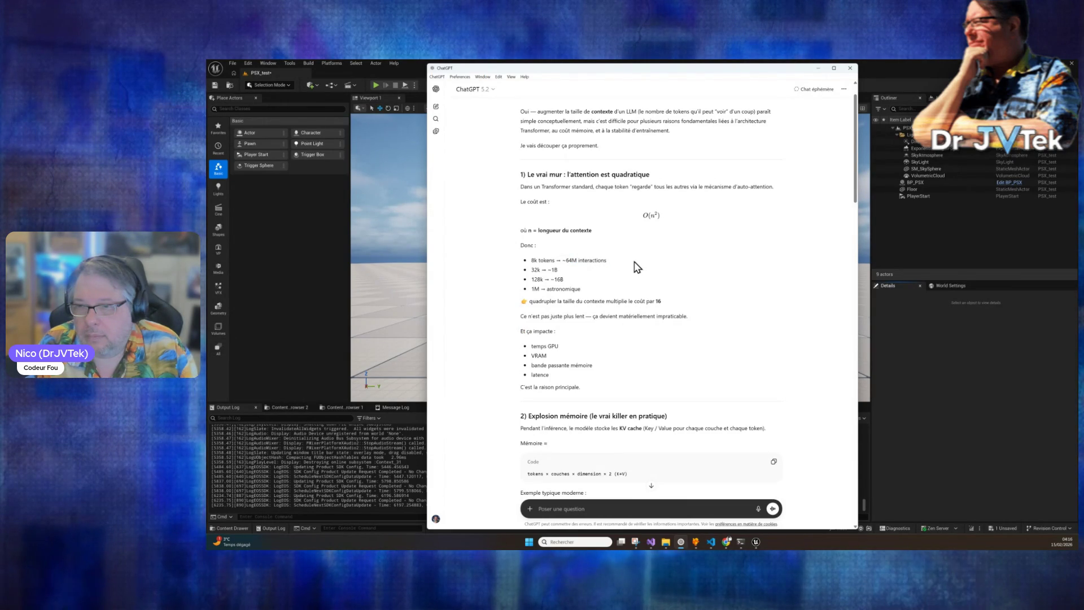
drag(513, 308, 658, 302)
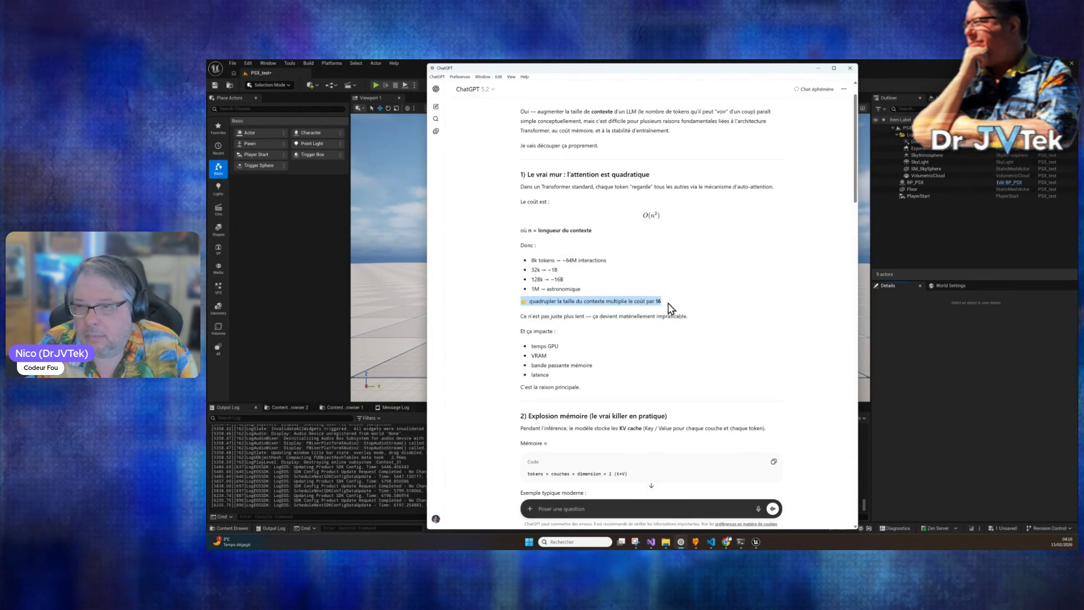
click(685, 308)
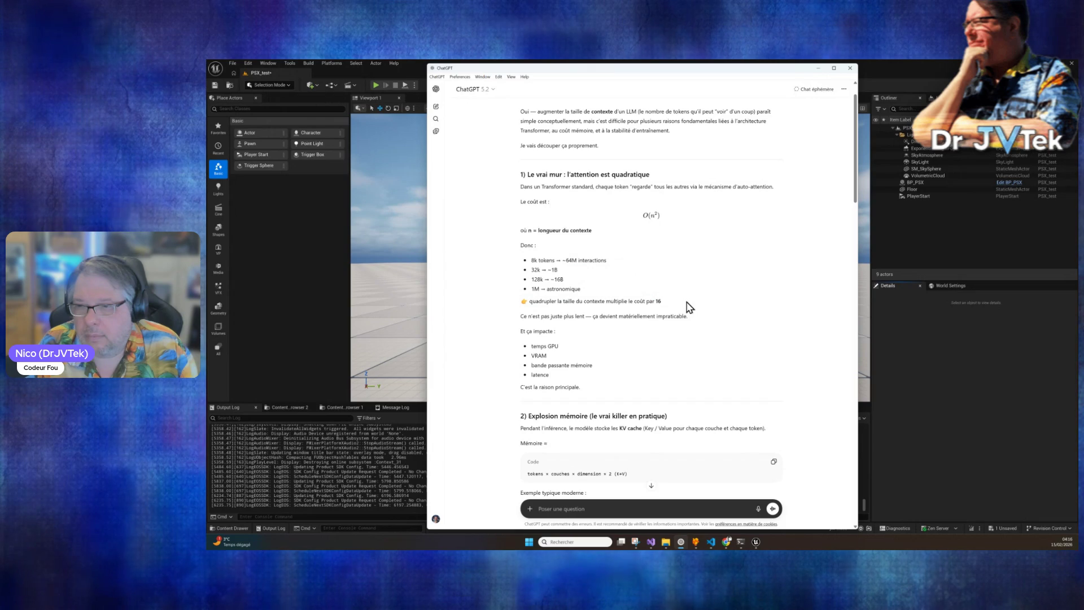
Read the GPU time bullet, then minimize ChatGPT.
scroll(666, 360, down, 1)
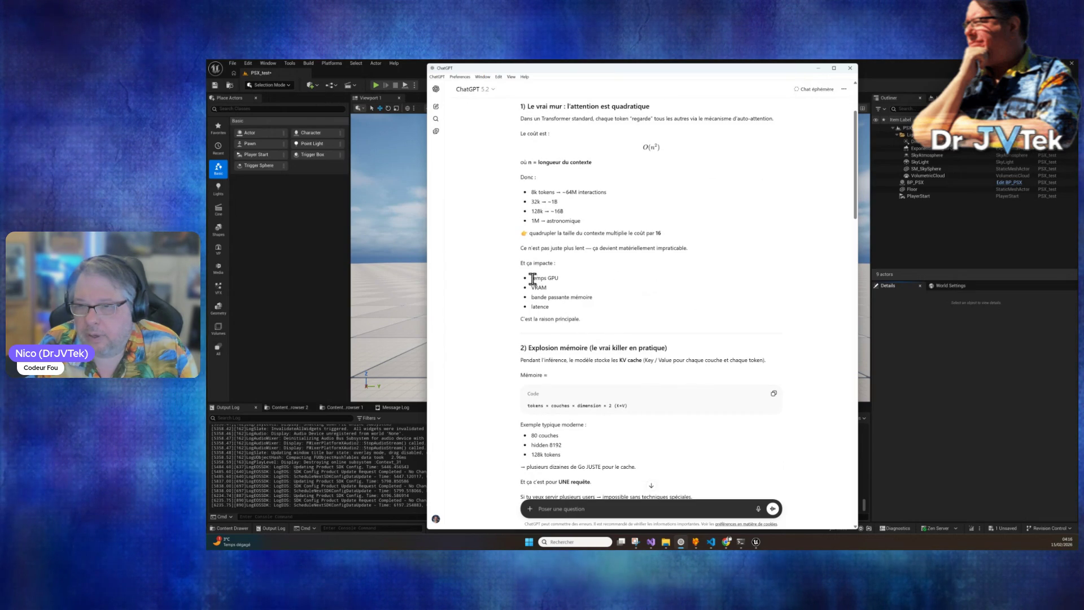
drag(530, 277, 556, 288)
click(552, 302)
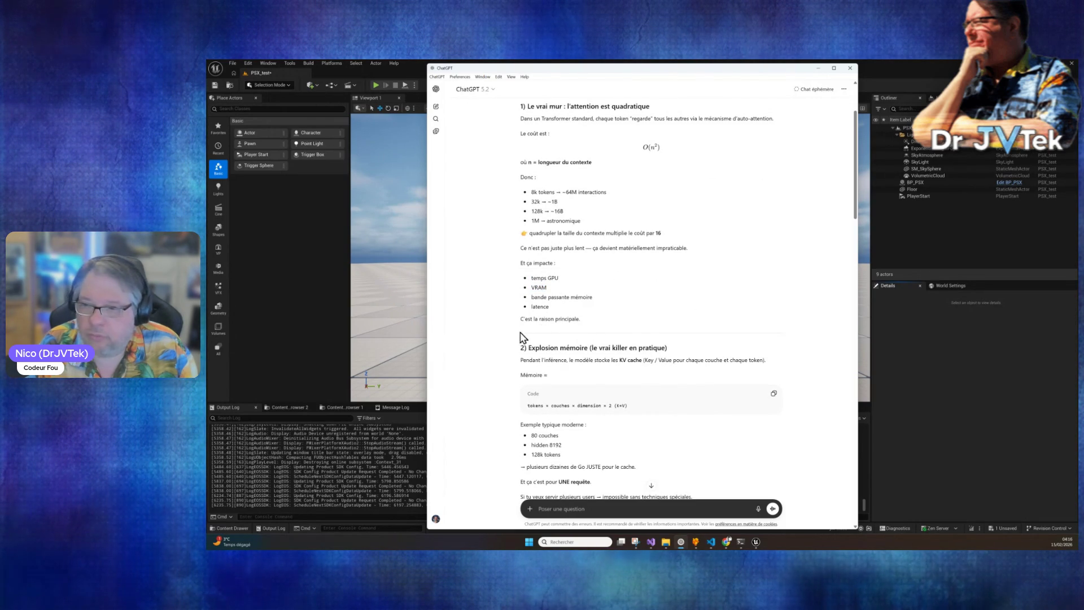
scroll(580, 302, down, 1)
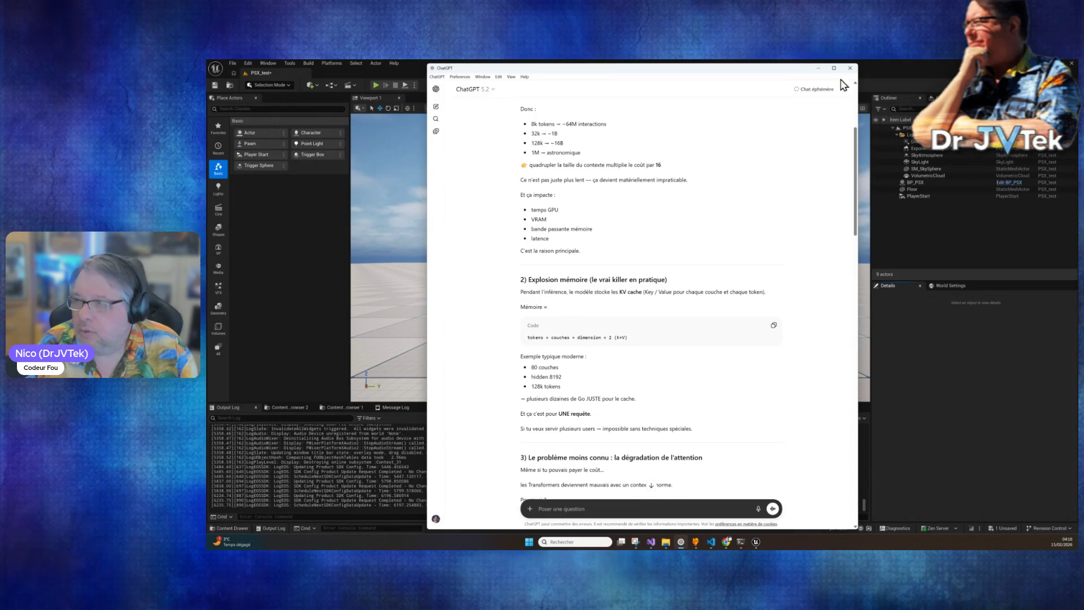
click(817, 68)
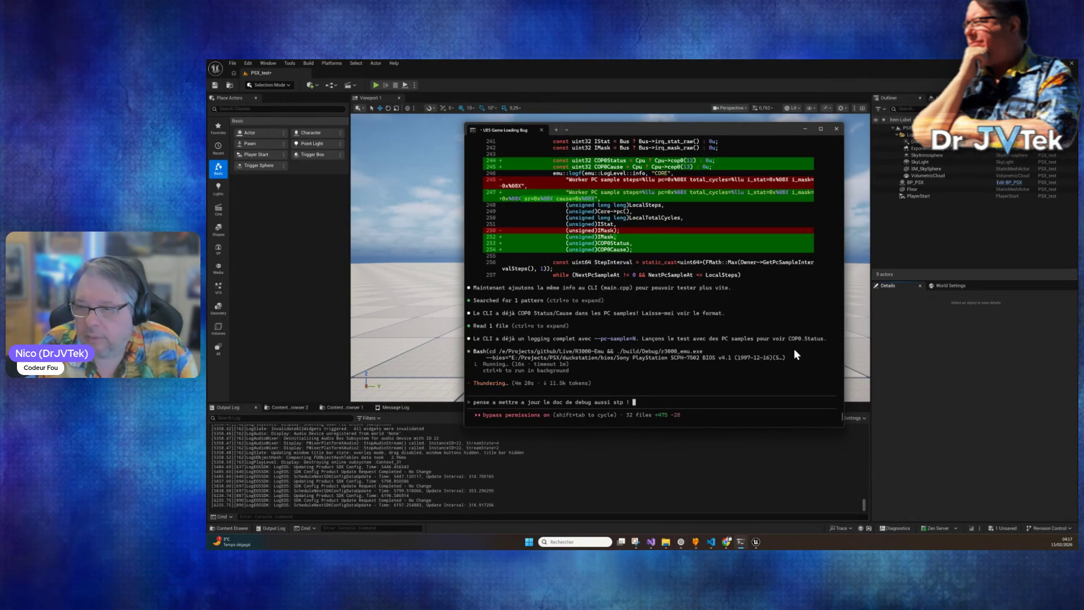
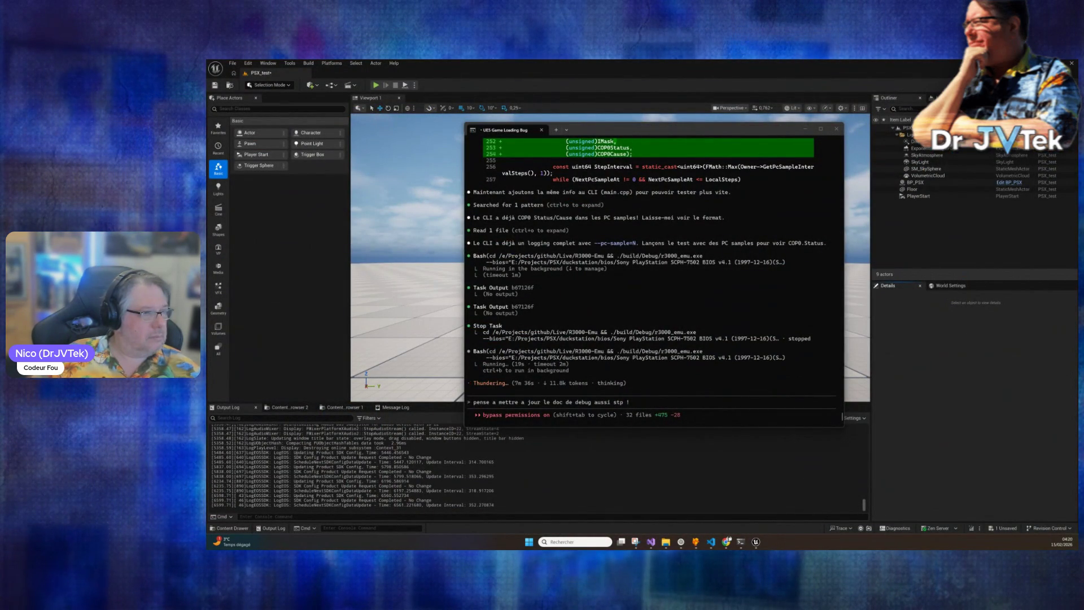
Return to the Claude Code session as it concludes the BIOS handler skipped RFE, leaving IEc=0.
key(alt+Tab)
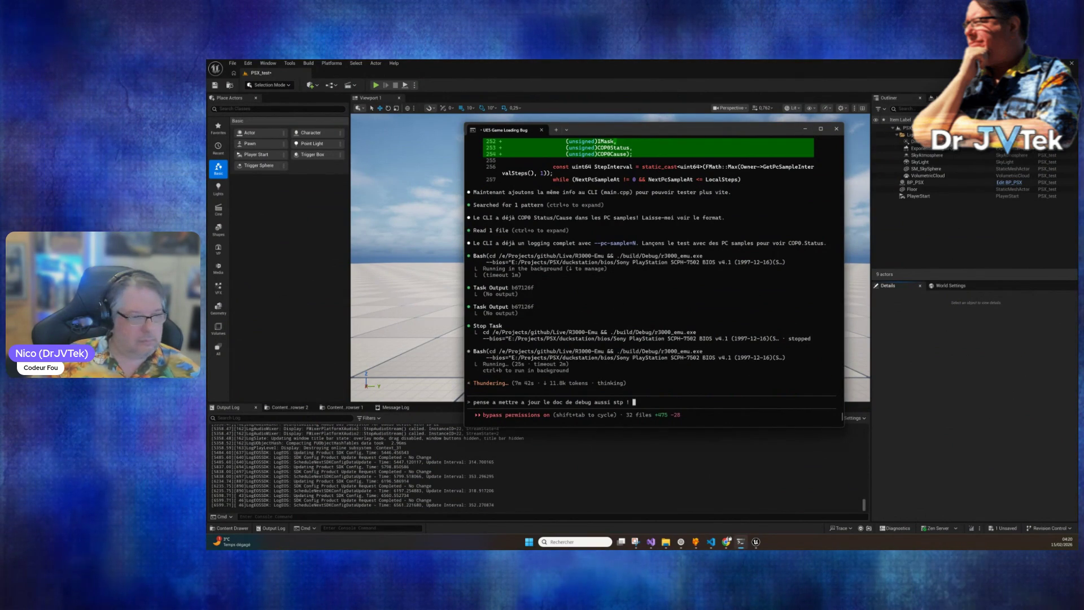
key(alt+Tab)
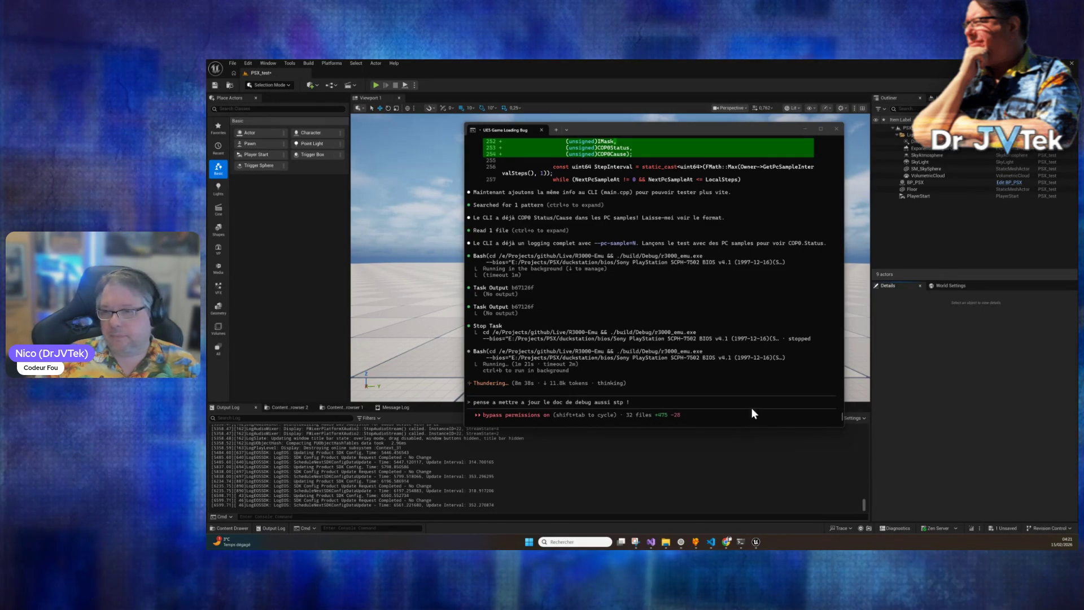
click(653, 403)
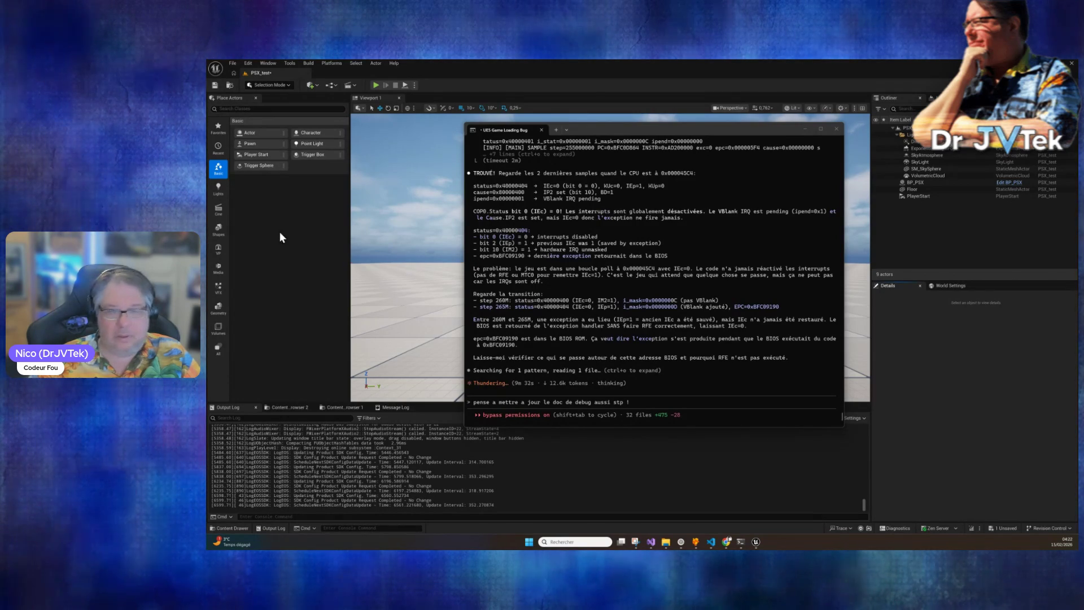
Submit the drafted reminder to update the debug document as a queued message.
click(670, 404)
key(Return)
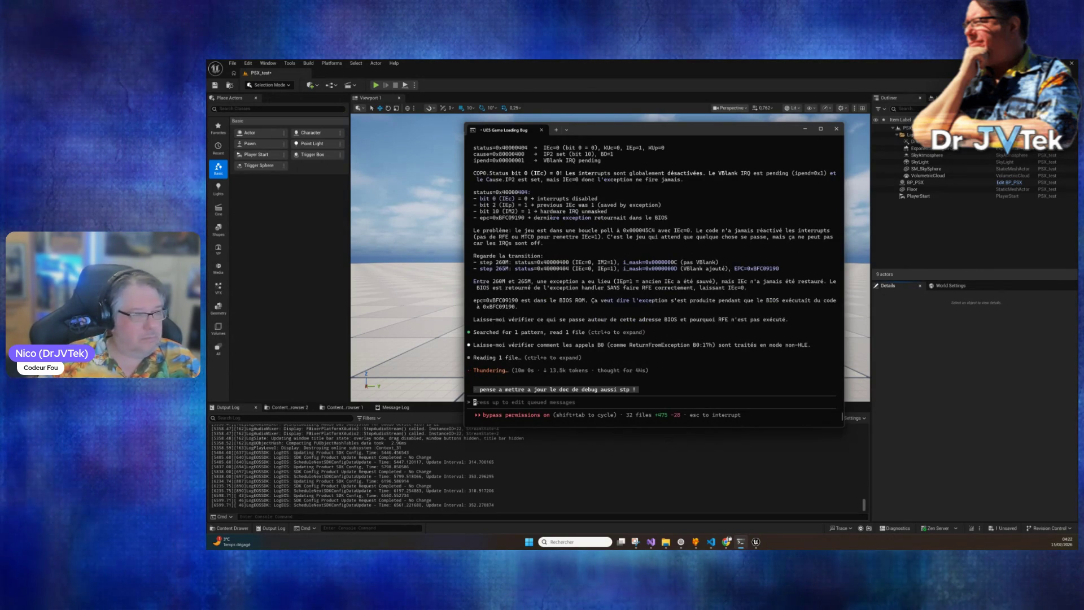
Begin a reply 'c'es' at the prompt, trimming its last character, while the debug doc is updated.
text(c'es)
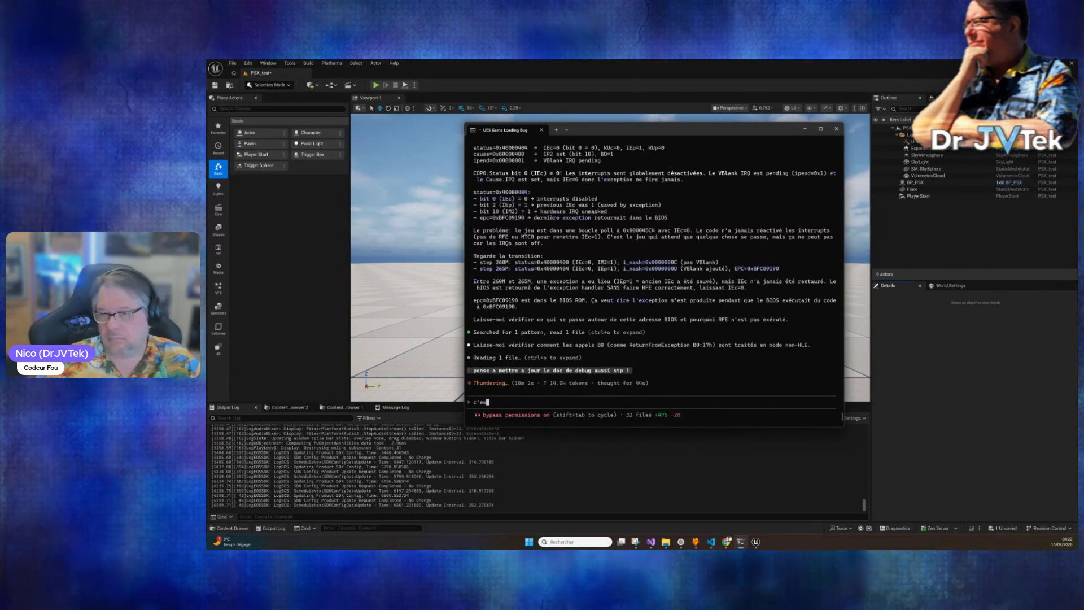
key(BackSpace)
key(BackSpace)
key(BackSpace)
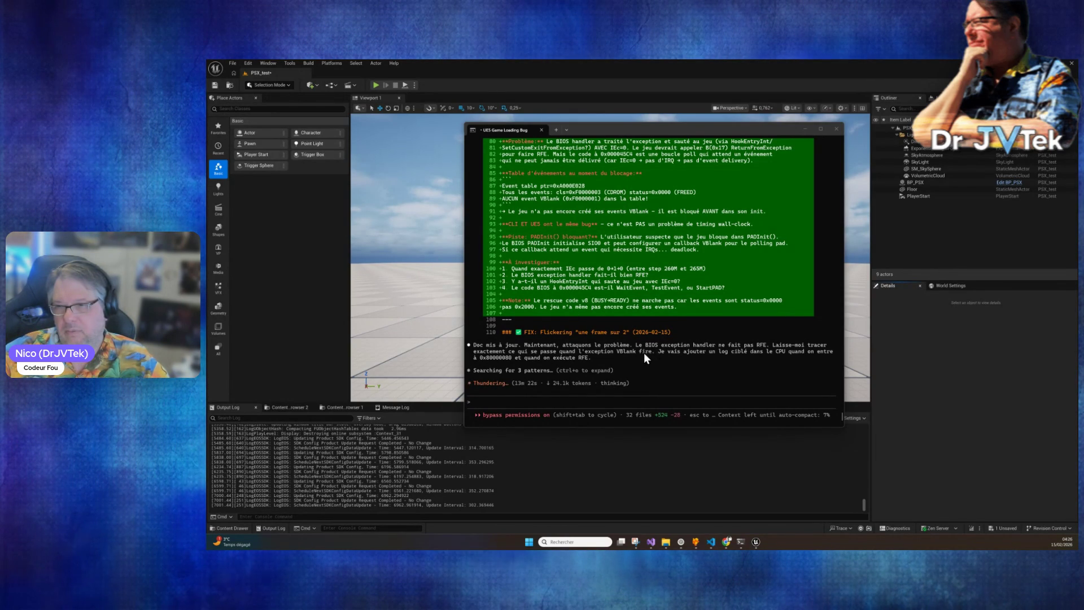
Queue a French question asking whether the bug is serious and will take long to fix.
click(589, 401)
text(tu pens)
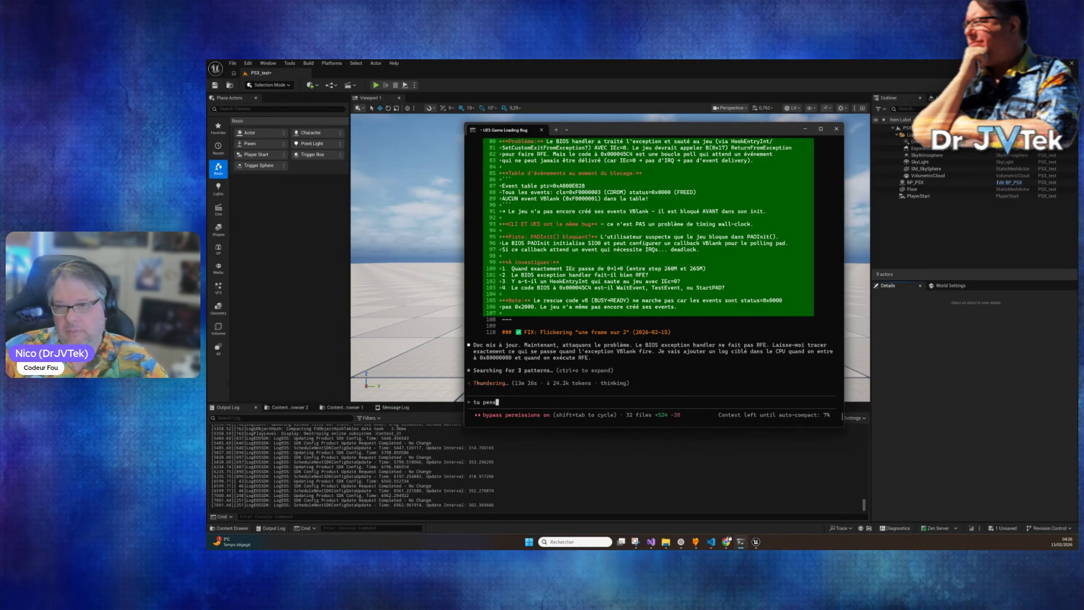
text('est g)
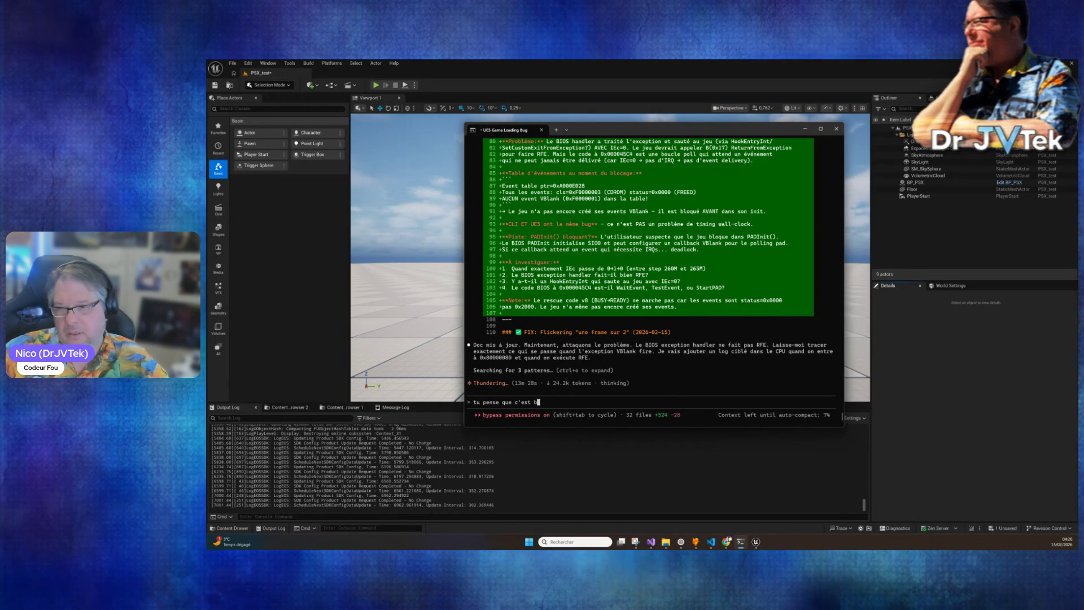
text(rave qu)
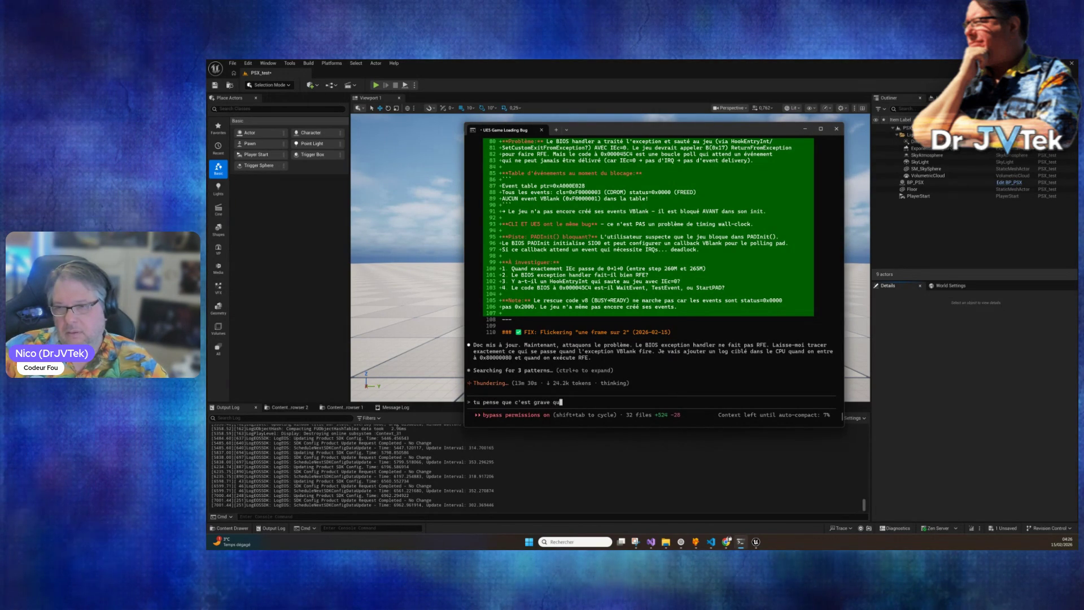
text(e ca va pare)
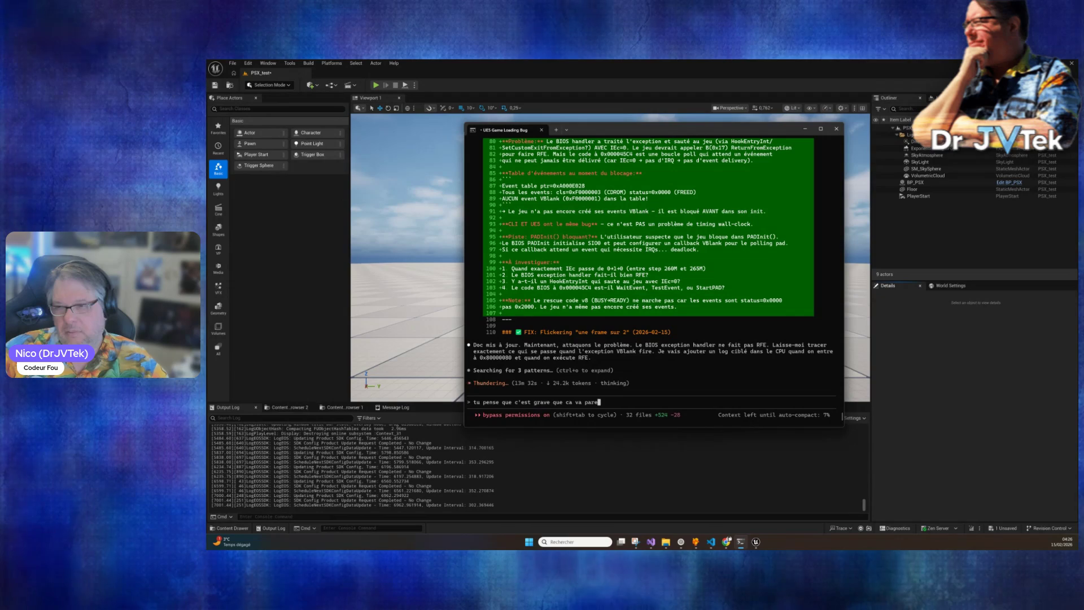
text(ndre du temps a fix)
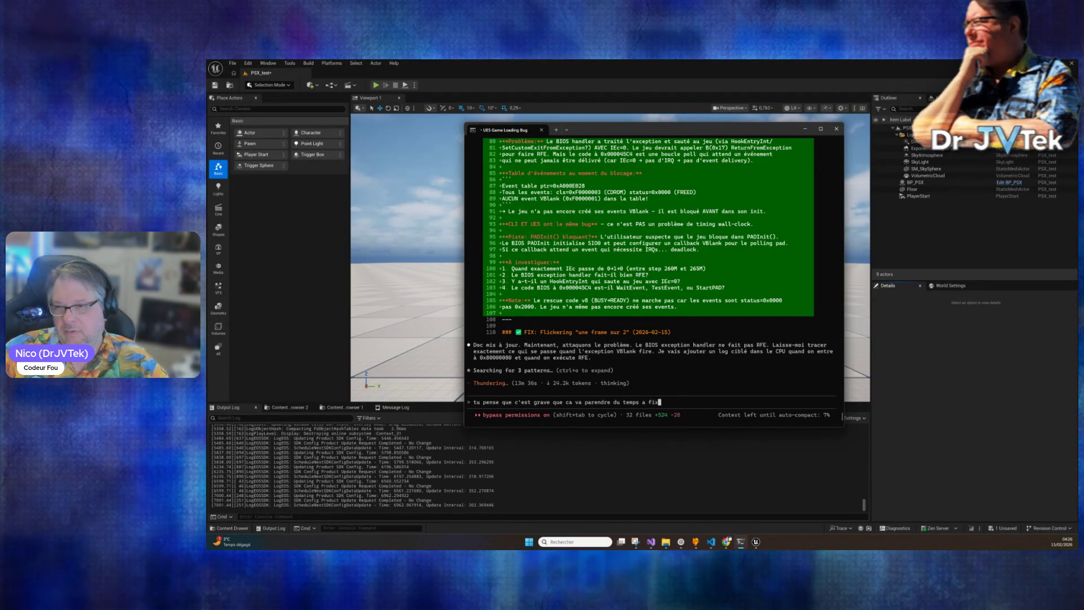
text( ? (c'est tard je veu)
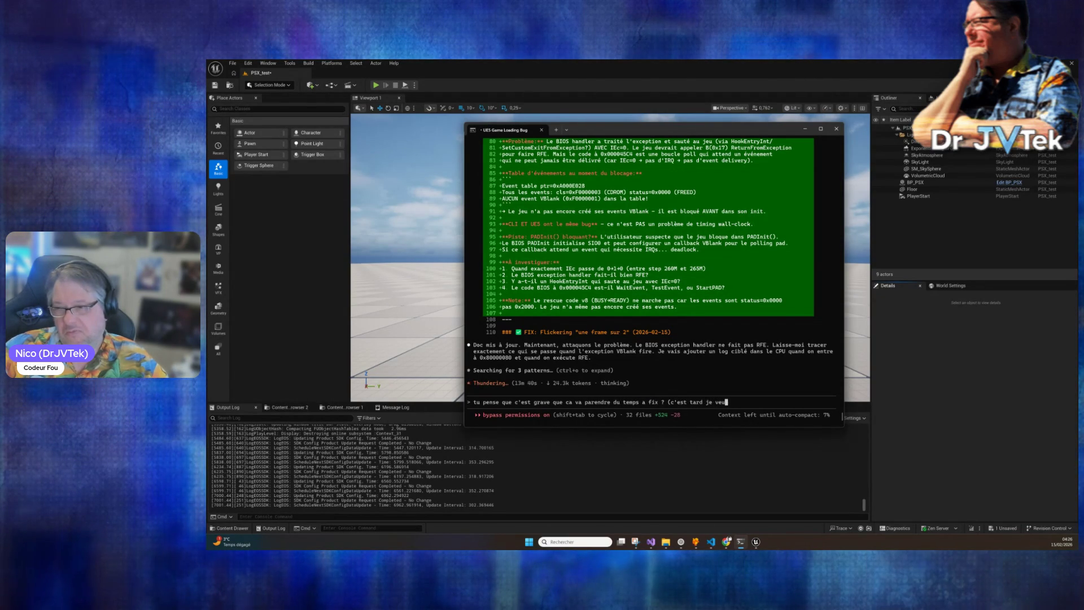
text(formir .. ) lol)
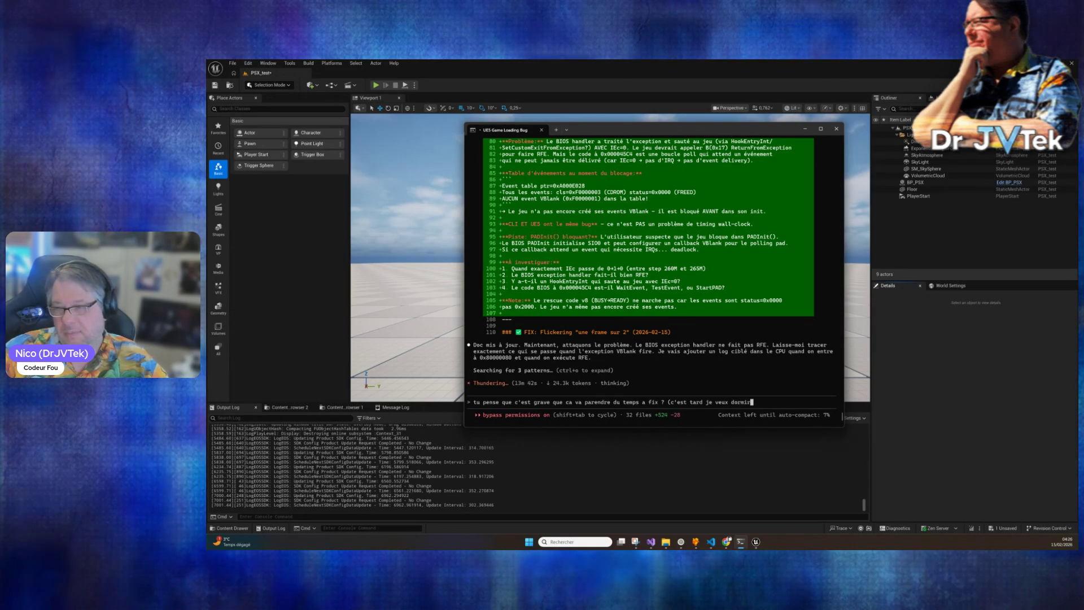
key(BackSpace)
key(BackSpace)
key(BackSpace)
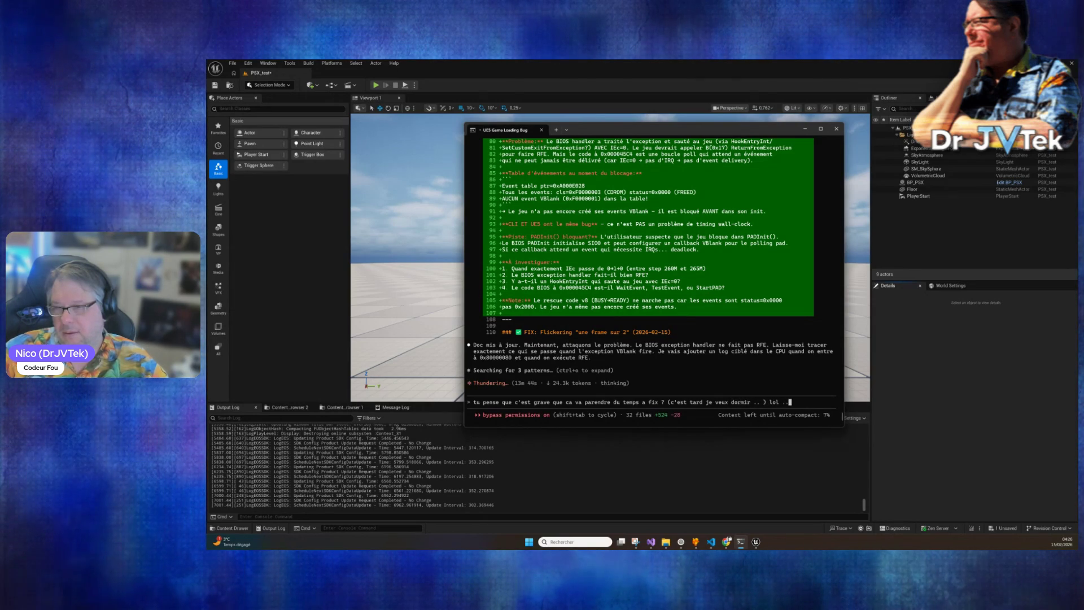
key(BackSpace)
key(BackSpace)
key(BackSpace)
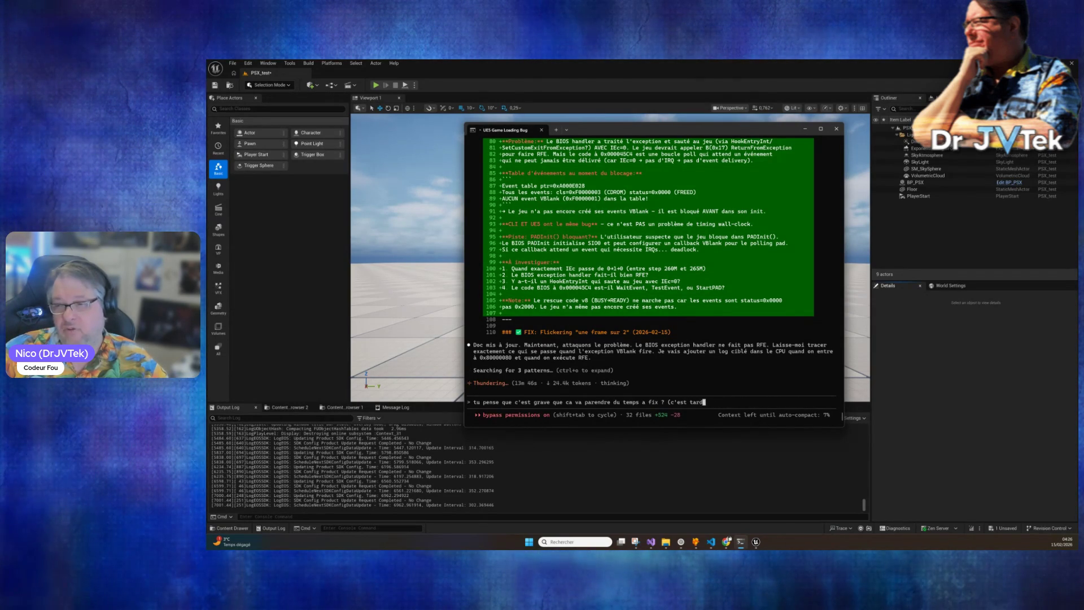
key(Return)
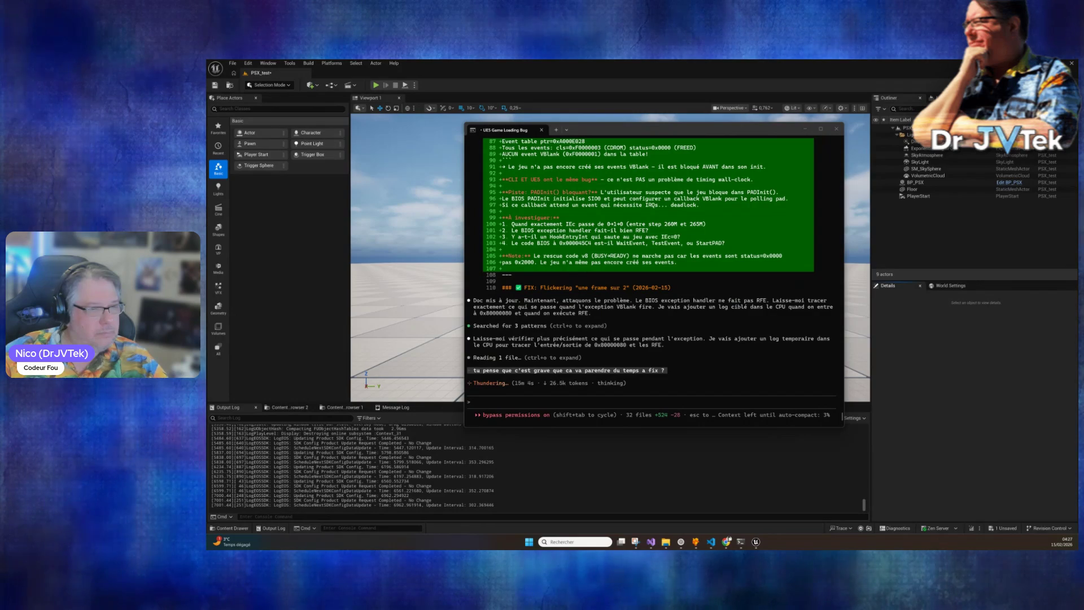
Switch to the browser while Claude Code plans temporary CPU logging around RFE.
key(alt+Tab)
Hide the browser to the desktop, then return to Unreal Editor and the Claude Code terminal.
key(super+d)
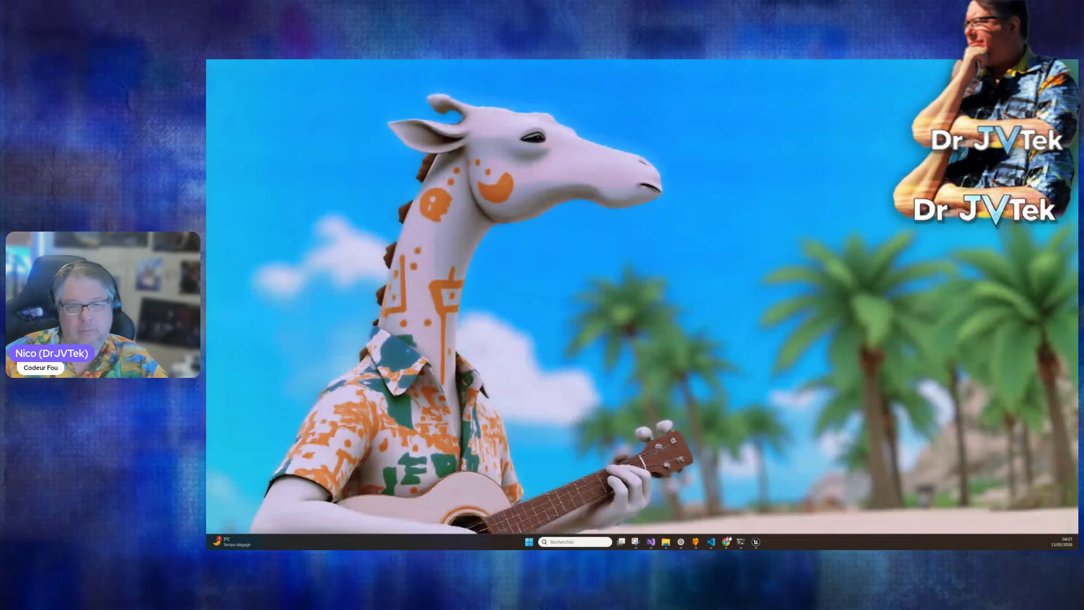
key(alt+Tab)
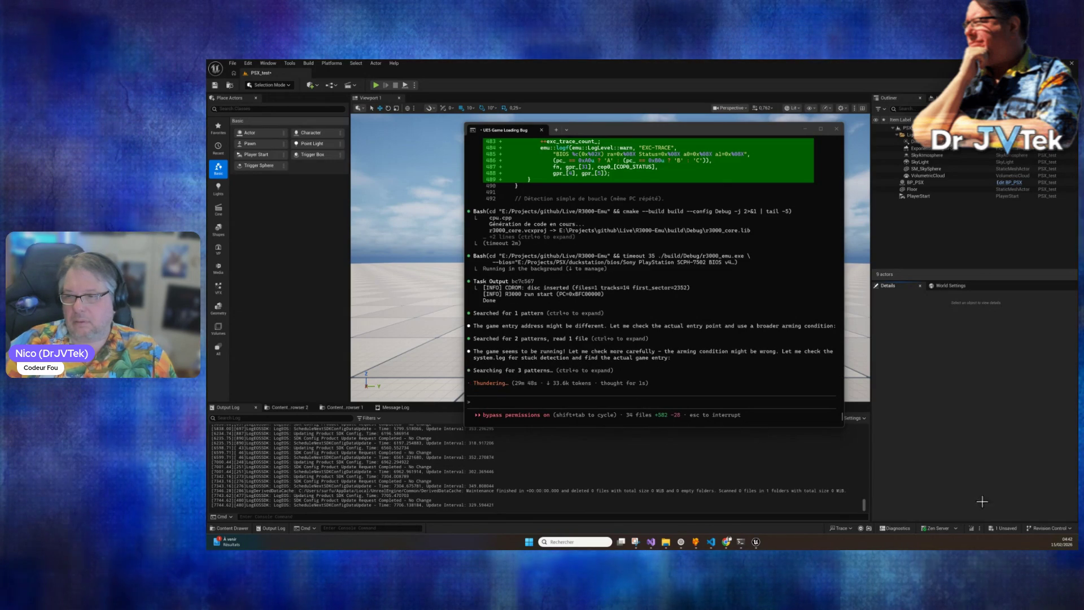
Bring Unreal Editor forward for a Live Coding recompile, then return to the Claude Code terminal.
click(972, 528)
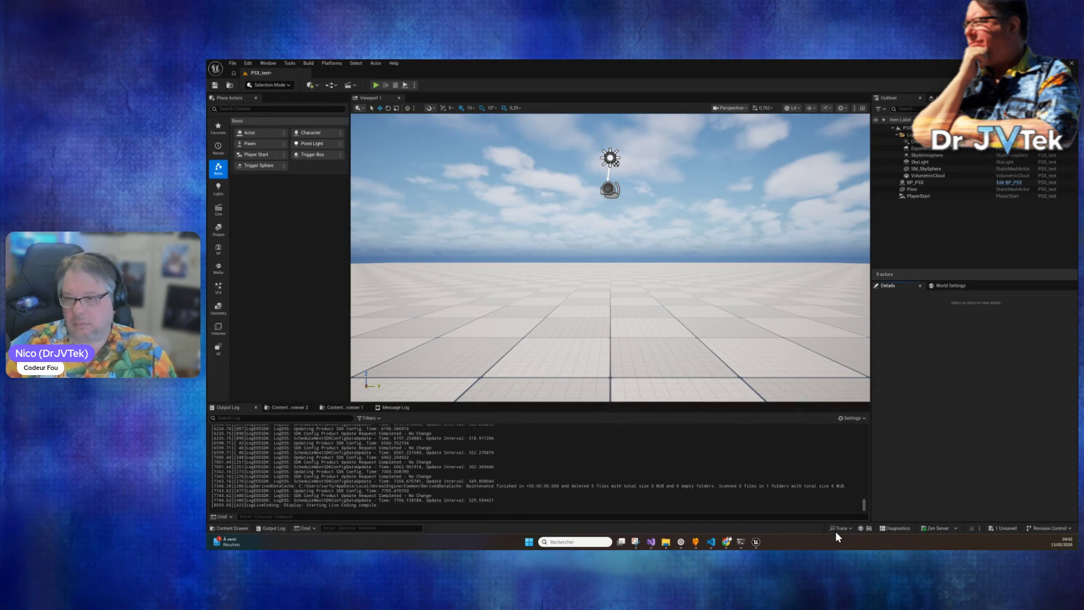
click(741, 542)
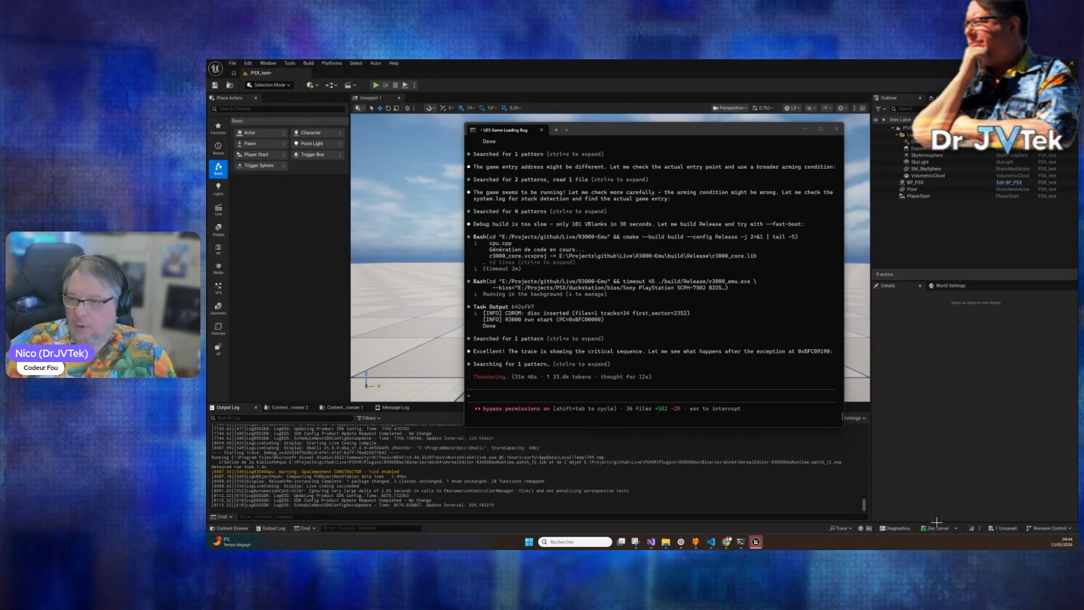
Play the PSX test level until the PlayStation logo boots, stop it, and return to Claude Code.
click(377, 85)
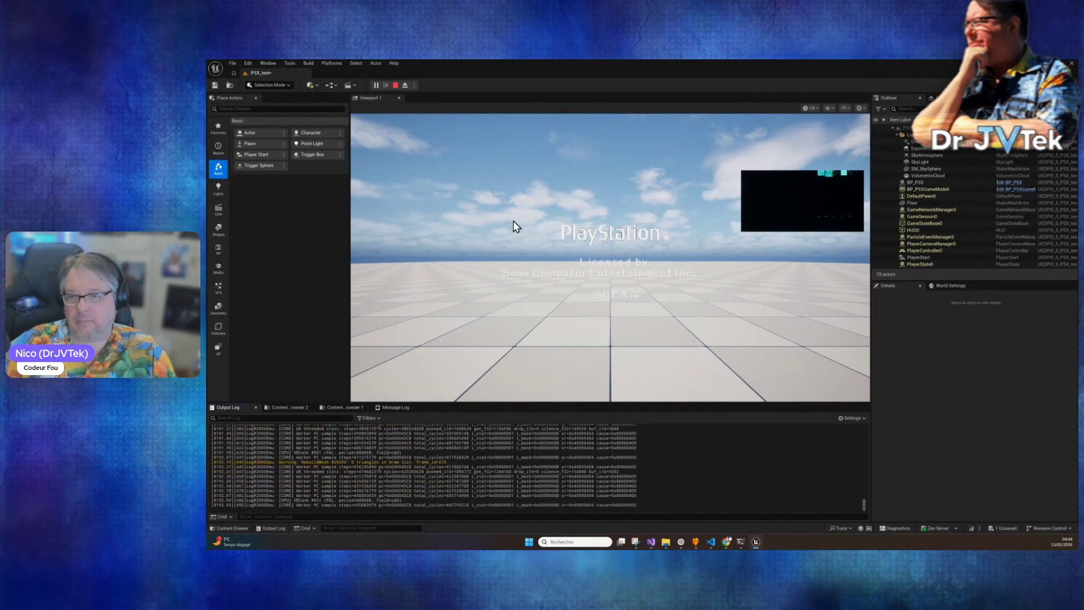
click(395, 86)
click(741, 541)
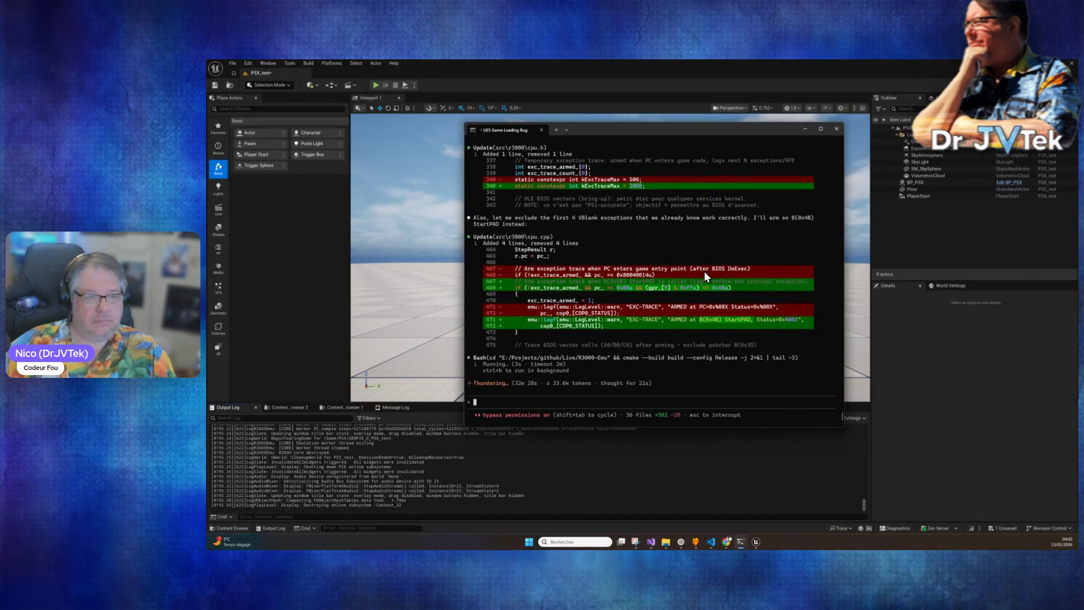
Clear the stray 'peu' text and scroll through the cpu.cpp diffs during the Release rebuild.
text(peu)
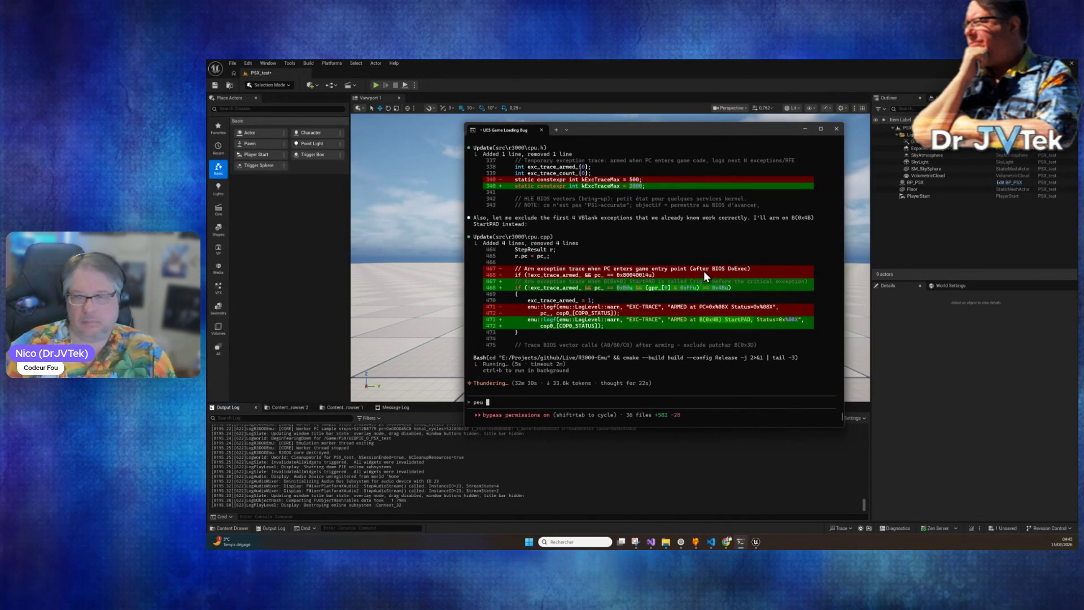
key(BackSpace)
key(BackSpace)
key(BackSpace)
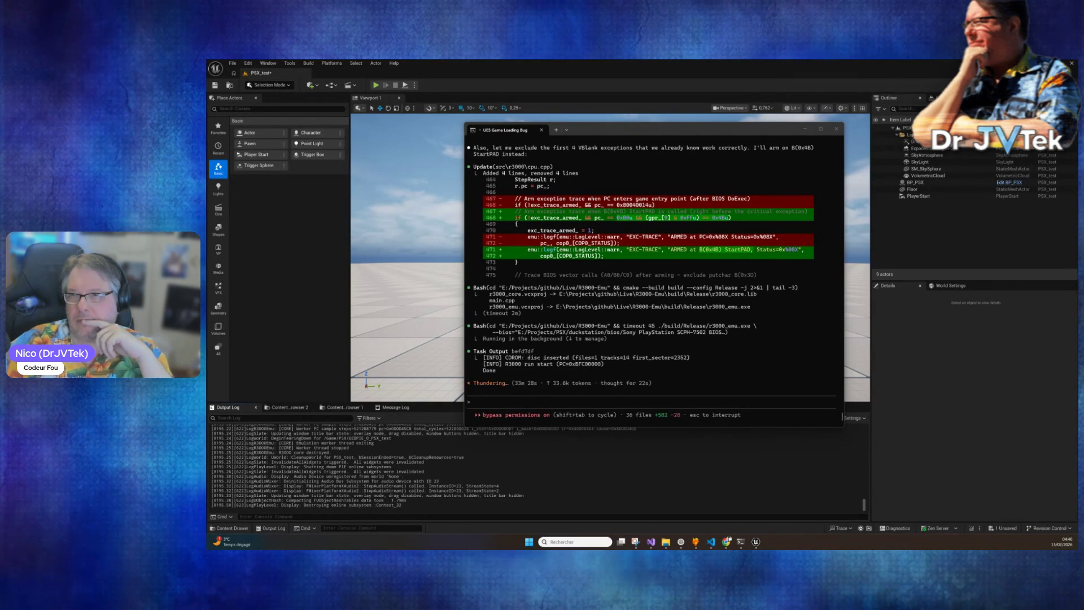
scroll(655, 286, up, 4)
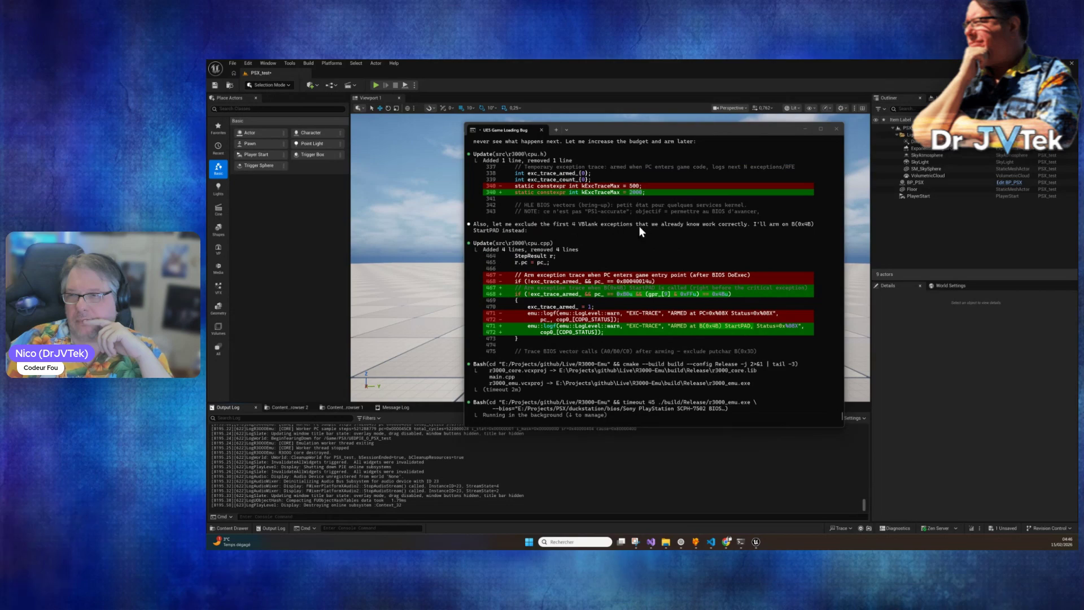
scroll(644, 284, up, 4)
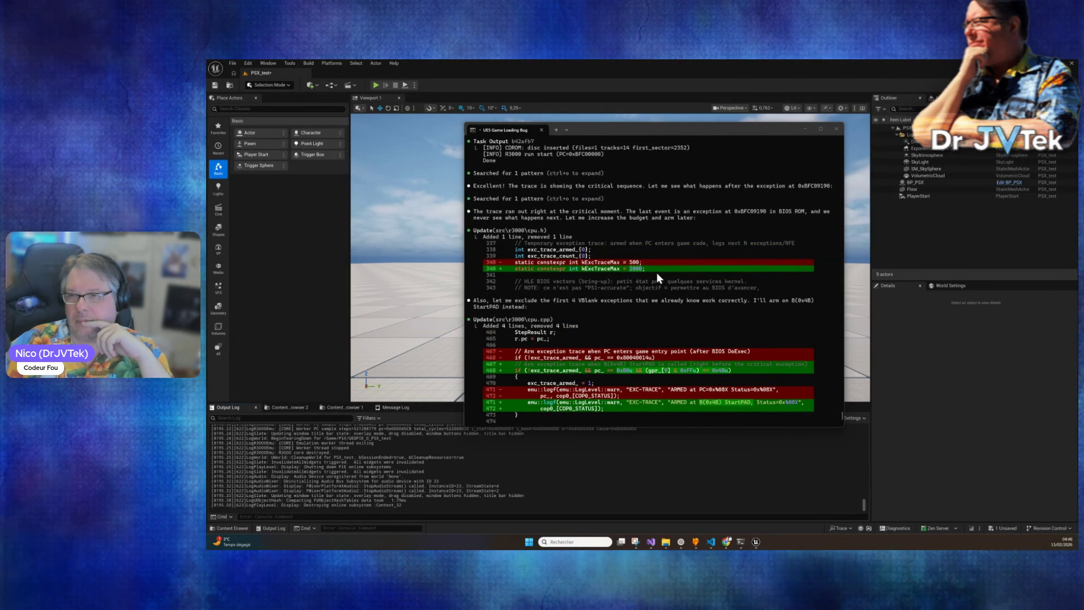
scroll(656, 272, down, 9)
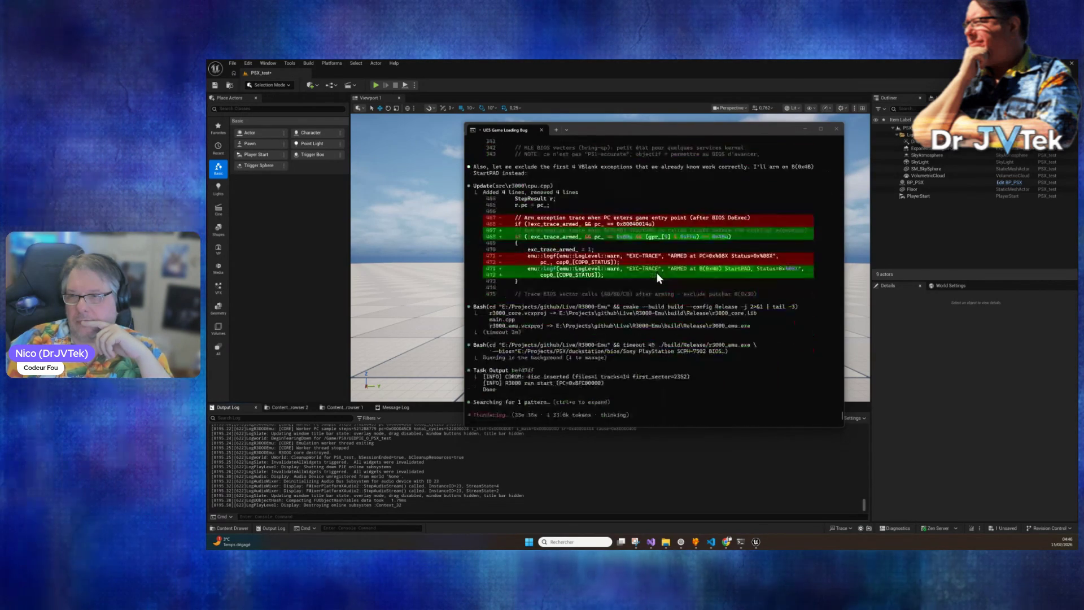